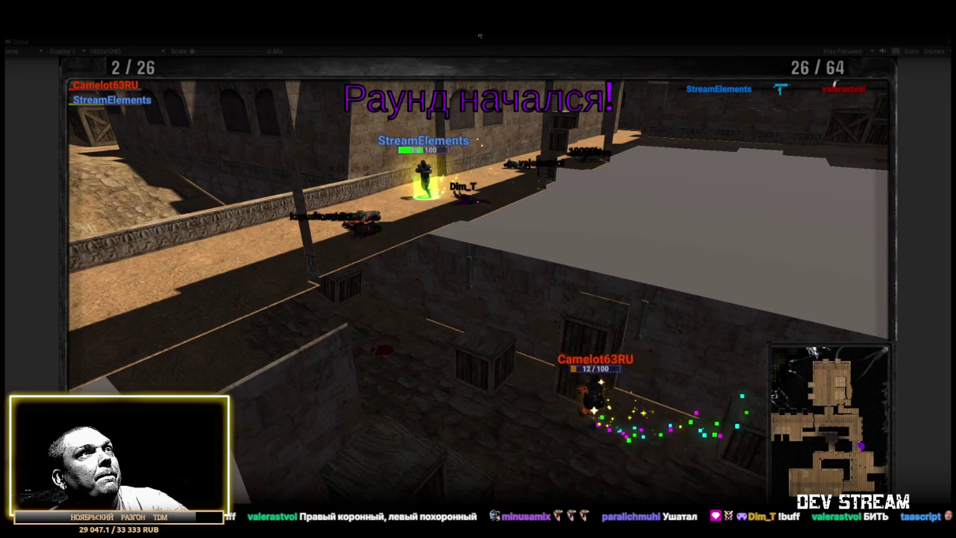
# Set TwitchPlayer_camelot63ru's Character Health to 1100 and go back to the Game view.
pyautogui.click(106, 124)
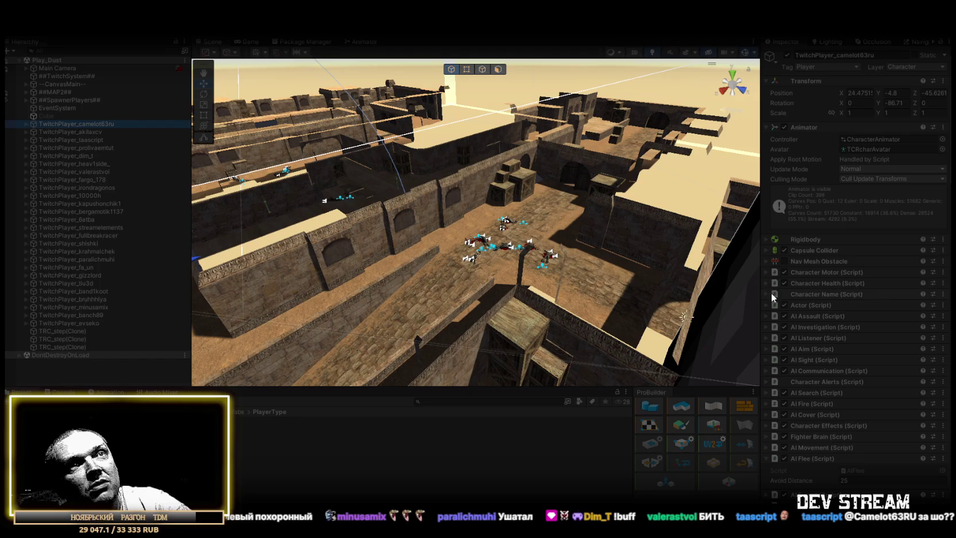
pyautogui.click(766, 282)
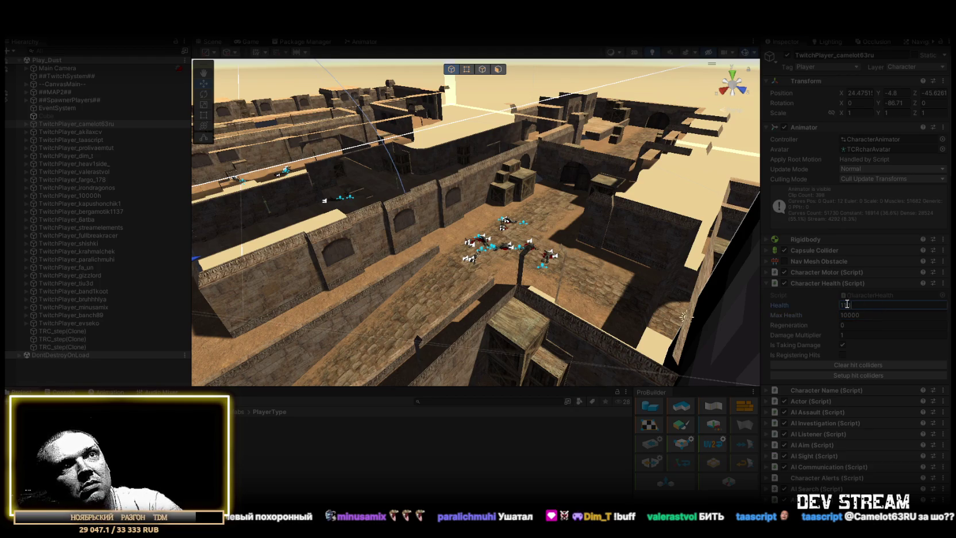
pyautogui.moveTo(846, 304); pyautogui.dragTo(870, 306)
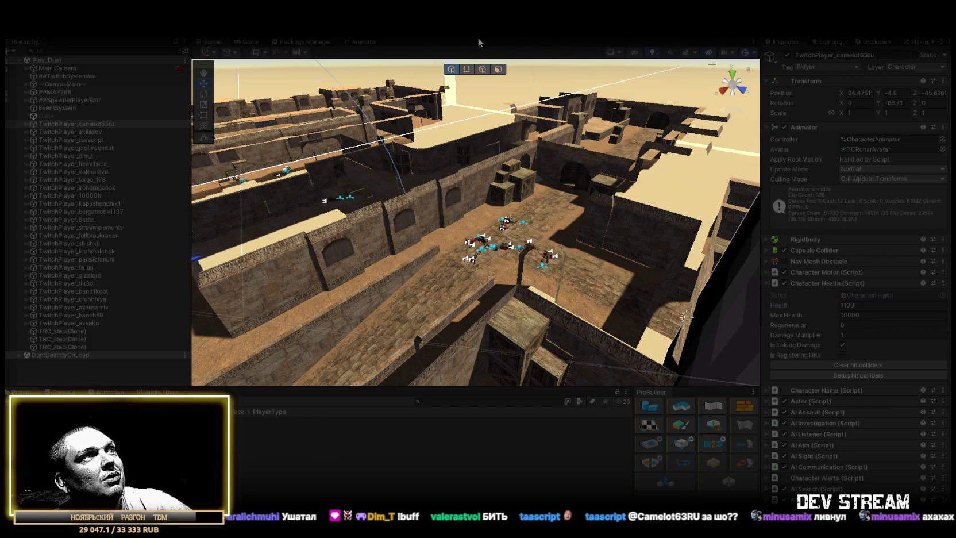
pyautogui.hotkey('ctrl', '2')
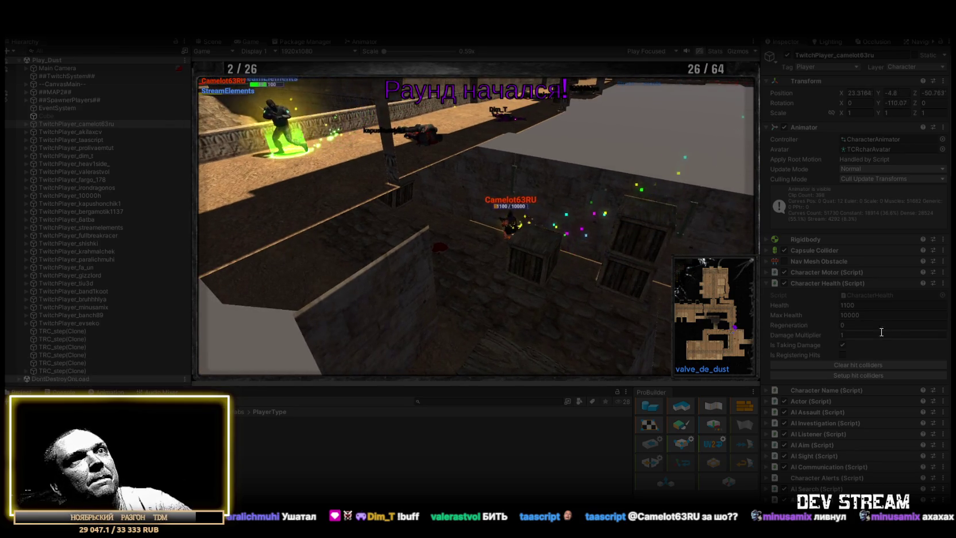
pyautogui.click(872, 306)
pyautogui.write('10000')
pyautogui.press('Return')
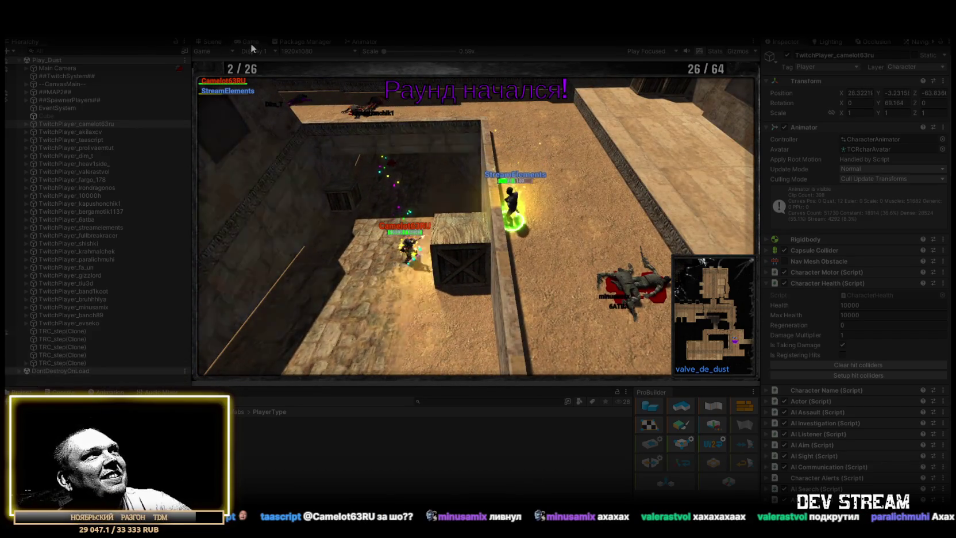
pyautogui.doubleClick(251, 42)
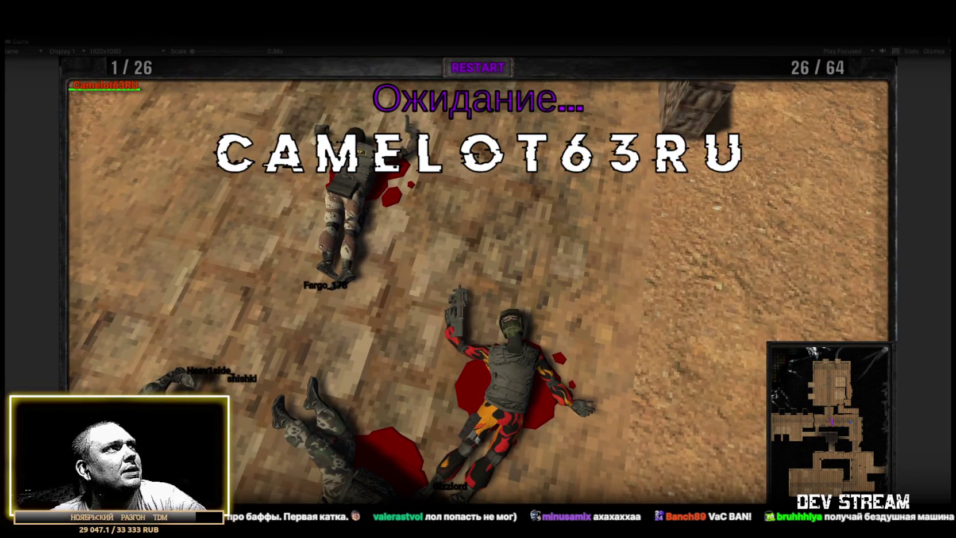
# Restore the layout, check the Console, then maximize the Project browser on the Heads folder.
pyautogui.doubleClick(20, 42)
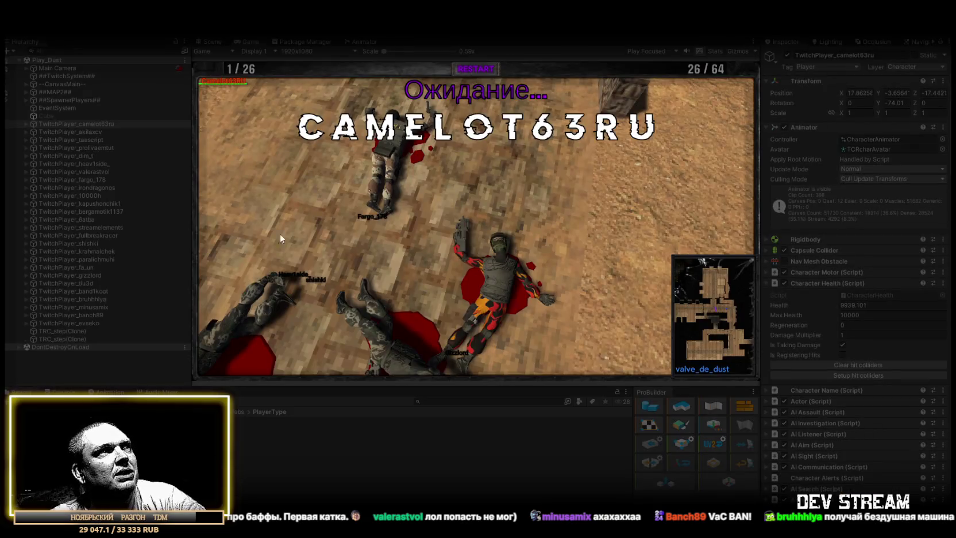
pyautogui.hotkey('ctrl', 'shift', 'c')
pyautogui.hotkey('ctrl', '5')
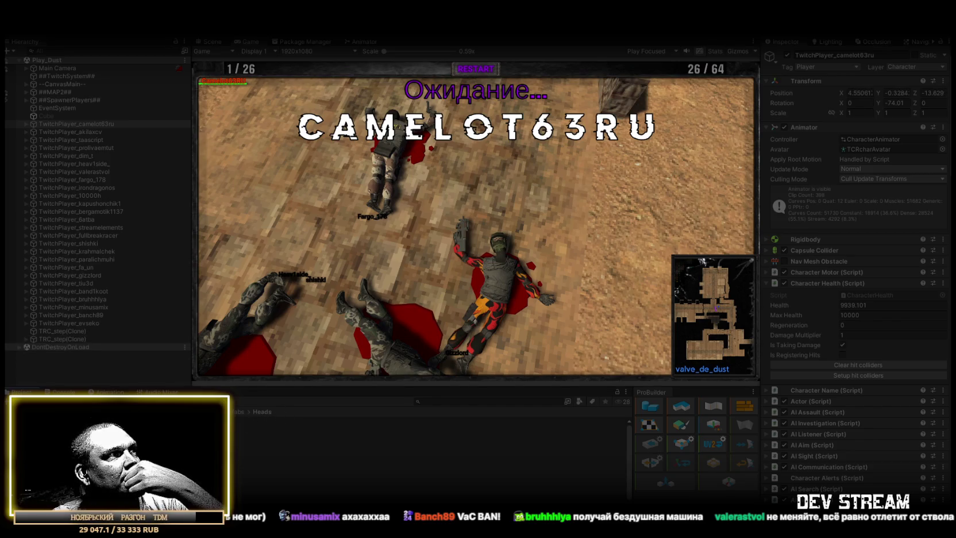
pyautogui.doubleClick(20, 393)
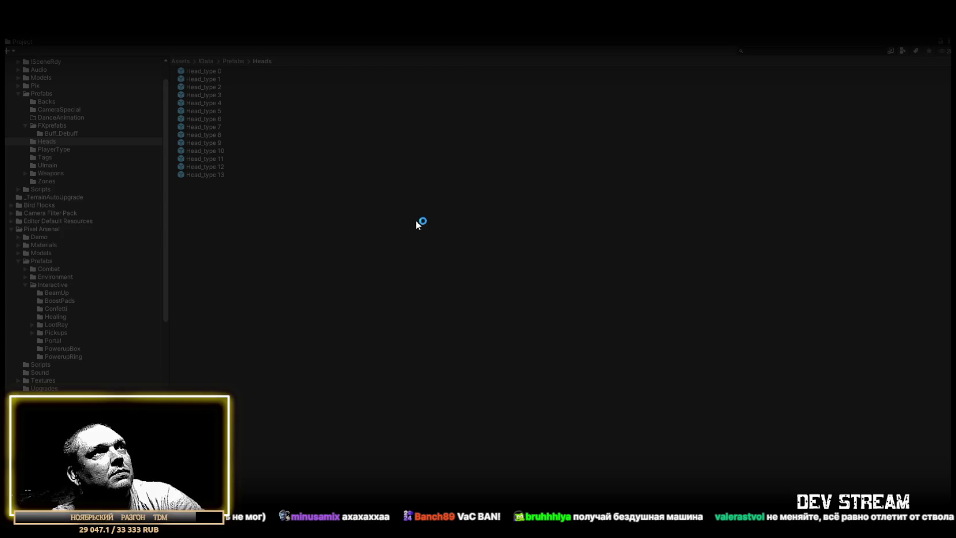
# Enlarge the Heads thumbnails, restore the layout, and turn the Head_type 0 preview forward.
pyautogui.scroll(2, 432, 215)
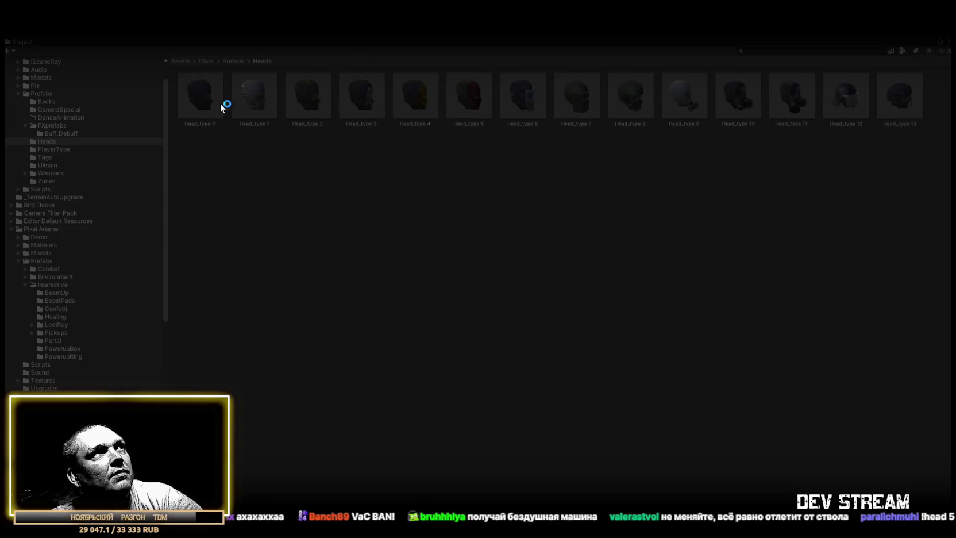
pyautogui.doubleClick(24, 40)
pyautogui.moveTo(847, 433); pyautogui.dragTo(773, 403)
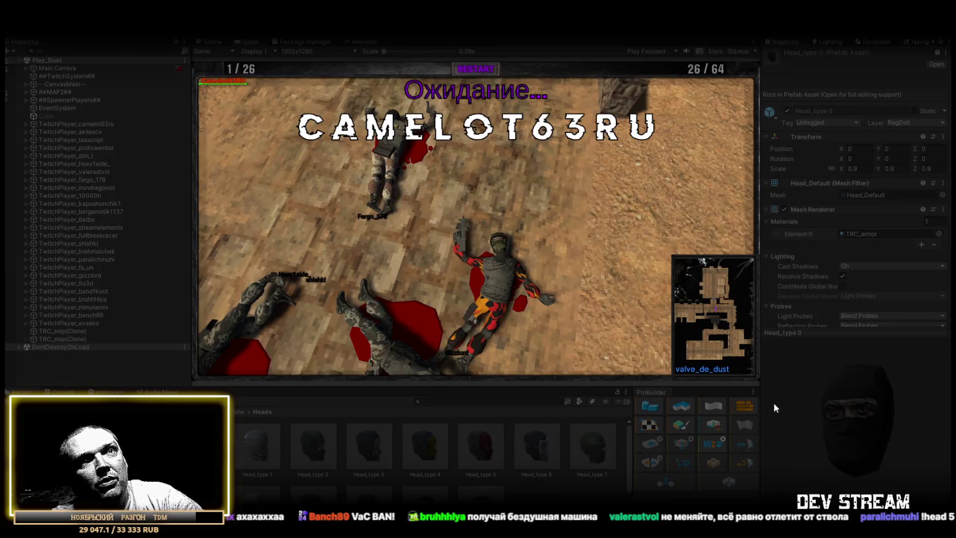
# Preview Head_type 1, 2 and 3, rotating each model to show its face.
pyautogui.click(256, 445)
pyautogui.moveTo(883, 427)
pyautogui.mouseDown()
pyautogui.moveTo(786, 405)
pyautogui.moveTo(827, 396)
pyautogui.mouseUp()
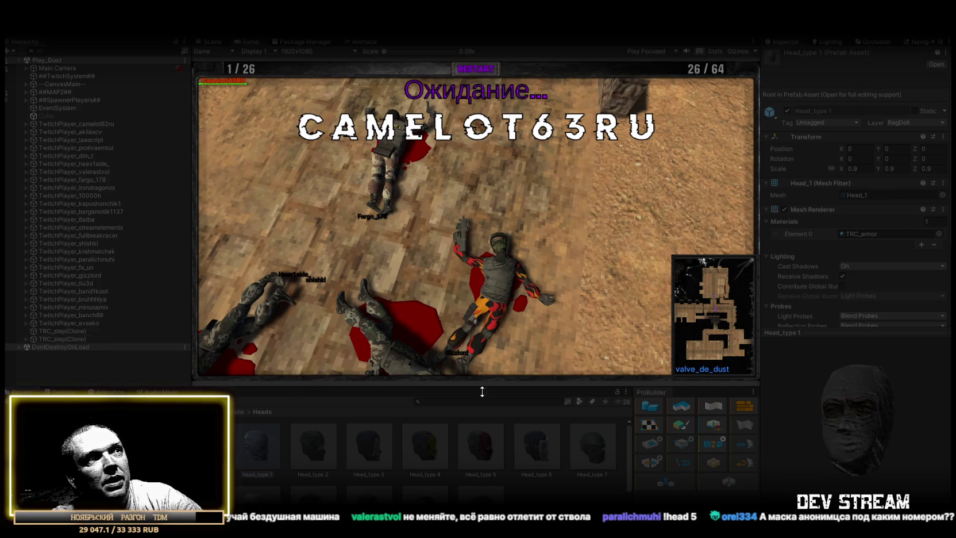
pyautogui.click(312, 458)
pyautogui.moveTo(806, 414); pyautogui.dragTo(803, 409)
pyautogui.click(373, 454)
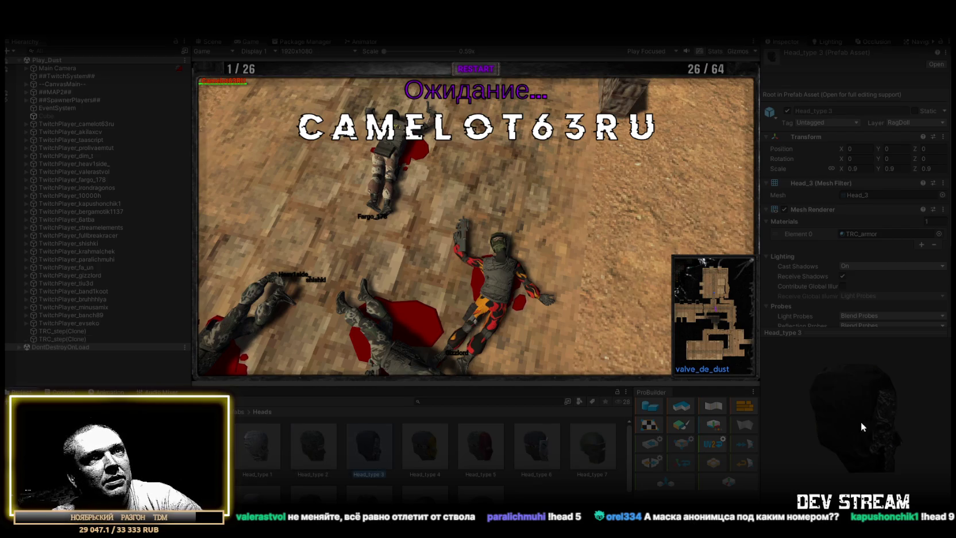
pyautogui.moveTo(913, 438)
pyautogui.mouseDown()
pyautogui.moveTo(808, 405)
pyautogui.moveTo(836, 391)
pyautogui.mouseUp()
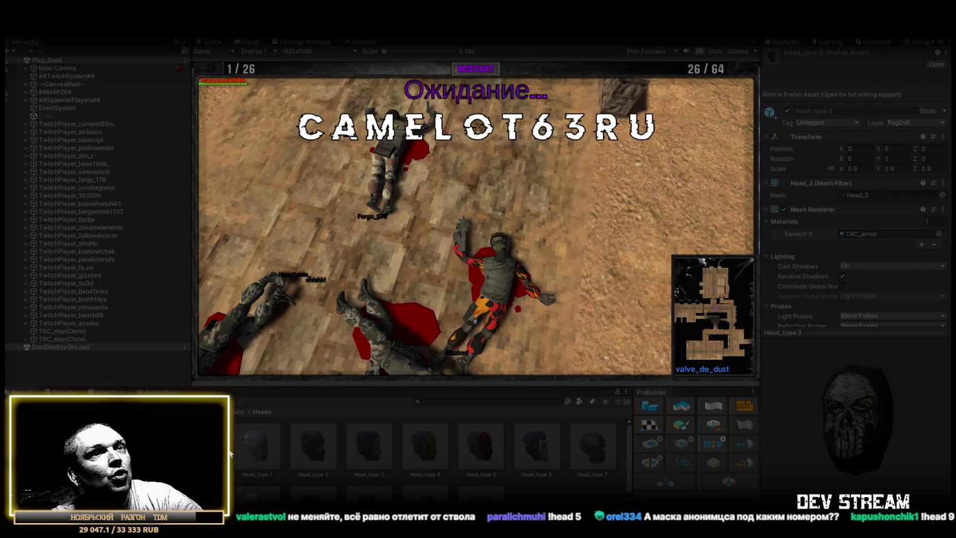
# Revisit Head_type 0–3, then turn Head_type 4 and the red Head_type 5 forward.
pyautogui.click(201, 448)
pyautogui.click(256, 448)
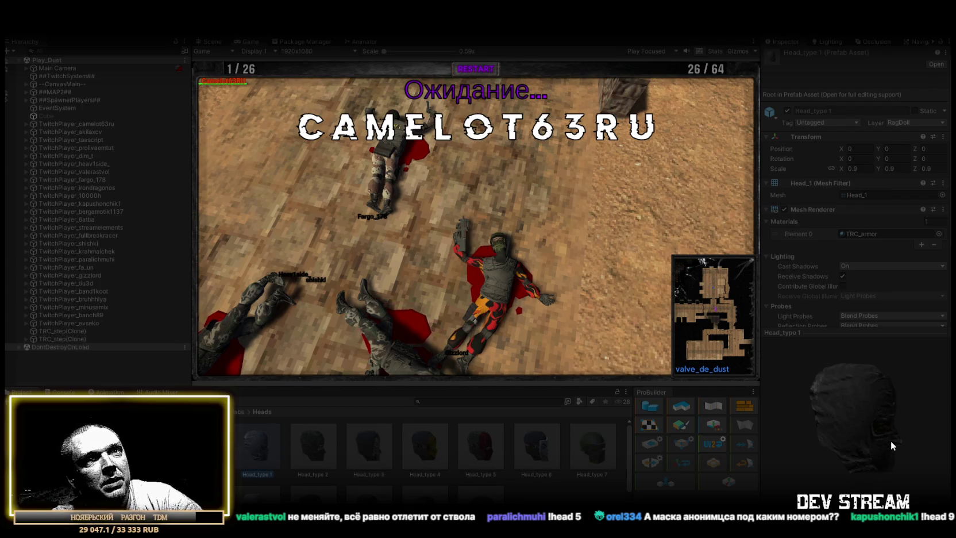
pyautogui.moveTo(788, 402); pyautogui.dragTo(784, 398)
pyautogui.click(316, 447)
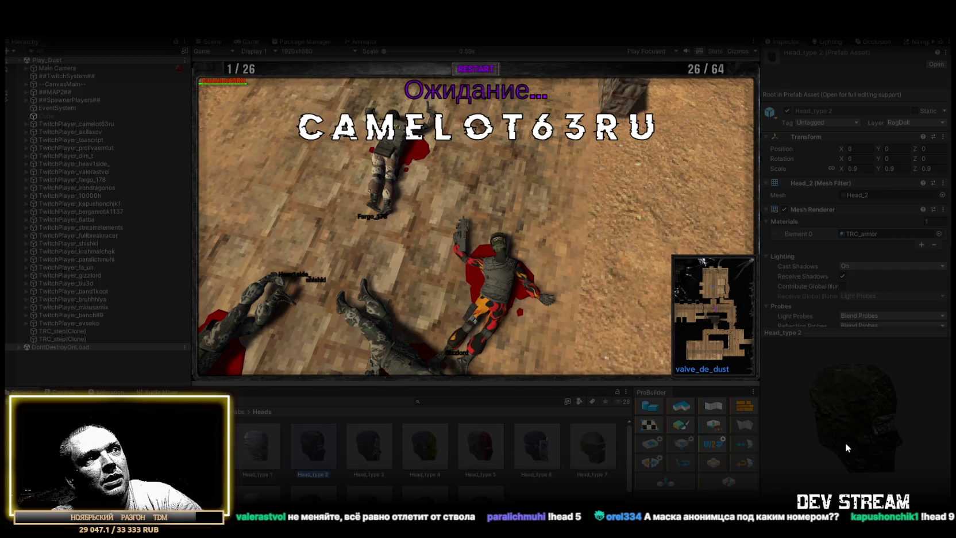
pyautogui.moveTo(791, 421)
pyautogui.mouseDown()
pyautogui.moveTo(677, 450)
pyautogui.moveTo(597, 406)
pyautogui.mouseUp()
pyautogui.click(357, 455)
pyautogui.click(414, 440)
pyautogui.moveTo(764, 429); pyautogui.dragTo(775, 426)
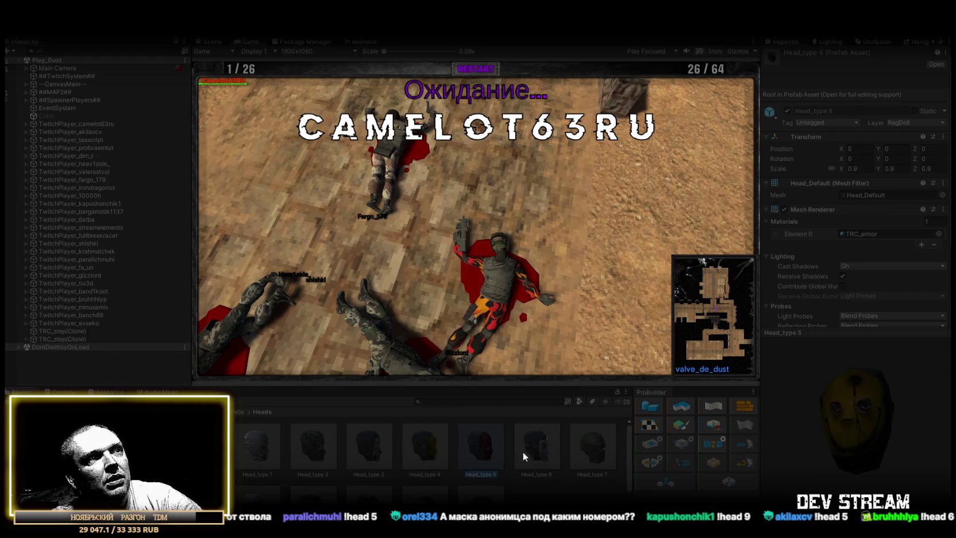
pyautogui.moveTo(825, 457); pyautogui.dragTo(807, 432)
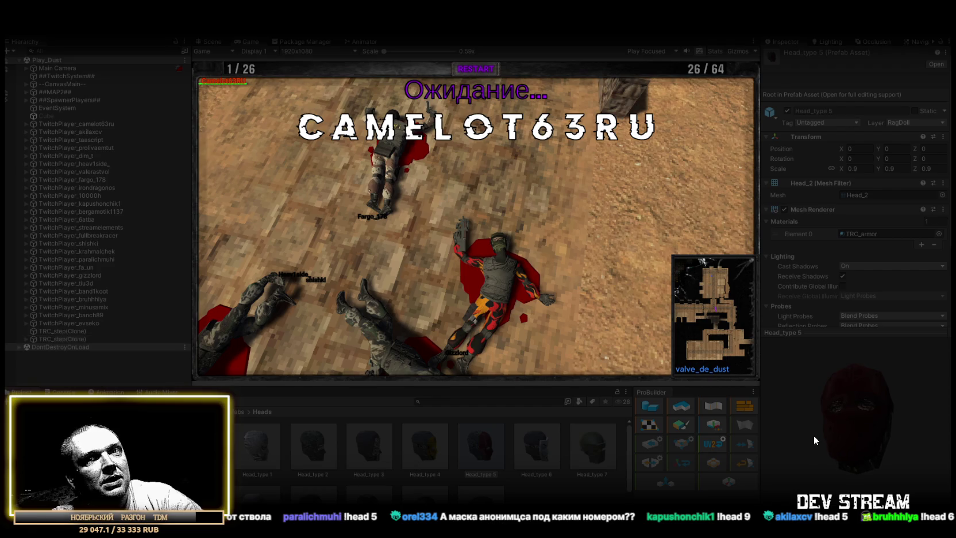
# Preview Head_type 6 through 10, turning each head to face forward.
pyautogui.click(537, 444)
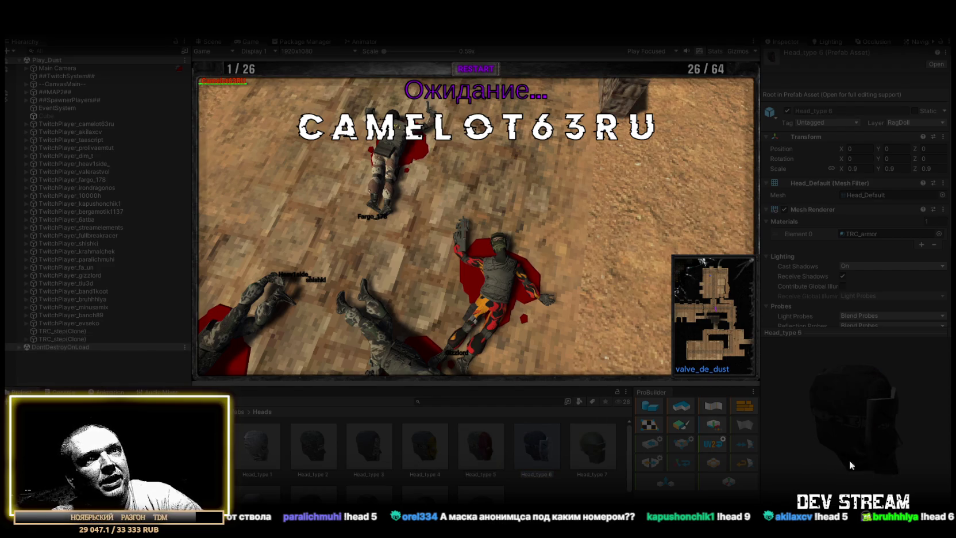
pyautogui.click(595, 451)
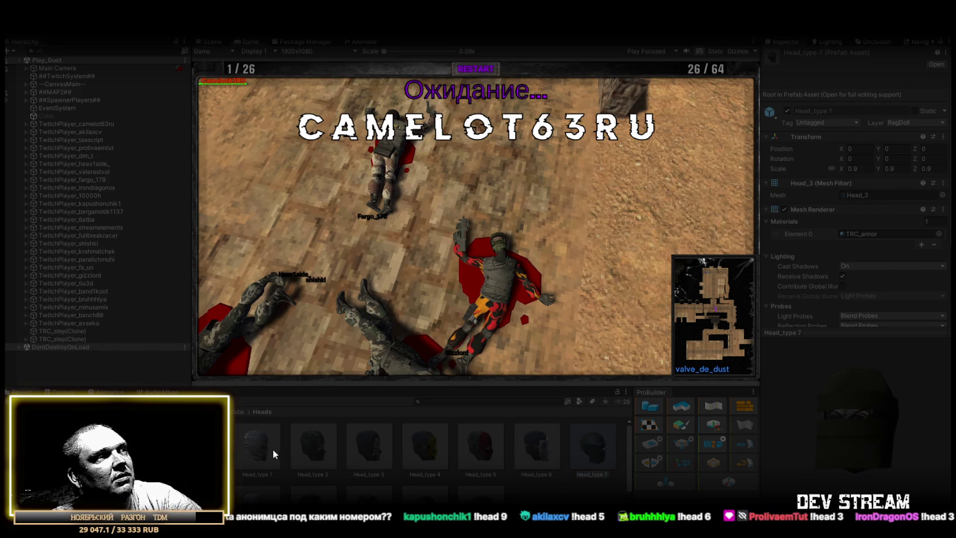
pyautogui.scroll(-1, 274, 454)
pyautogui.moveTo(860, 475)
pyautogui.mouseDown()
pyautogui.moveTo(784, 448)
pyautogui.moveTo(711, 445)
pyautogui.moveTo(767, 450)
pyautogui.mouseUp()
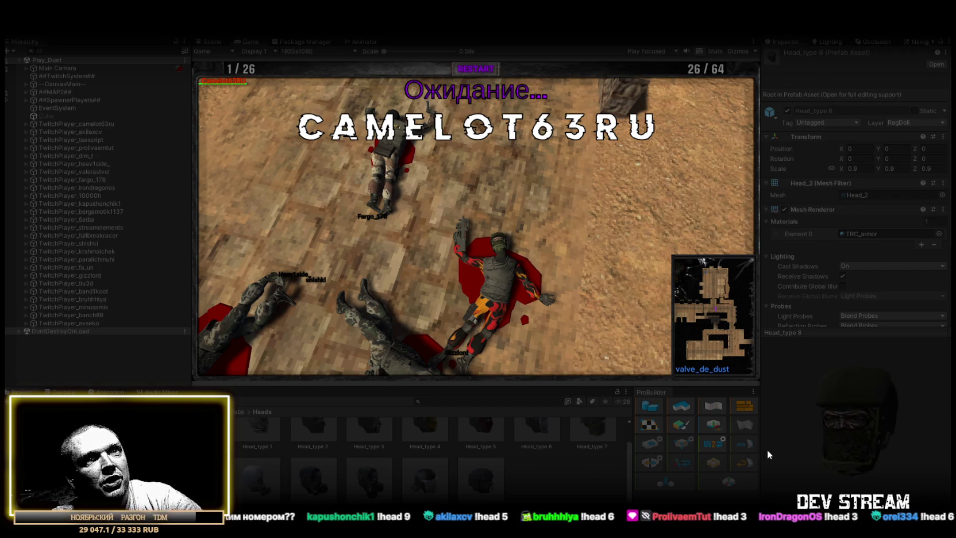
pyautogui.click(261, 492)
pyautogui.moveTo(866, 473)
pyautogui.mouseDown()
pyautogui.moveTo(744, 443)
pyautogui.moveTo(776, 441)
pyautogui.moveTo(721, 448)
pyautogui.moveTo(840, 487)
pyautogui.mouseUp()
pyautogui.moveTo(882, 435)
pyautogui.mouseDown()
pyautogui.moveTo(796, 428)
pyautogui.moveTo(757, 444)
pyautogui.mouseUp()
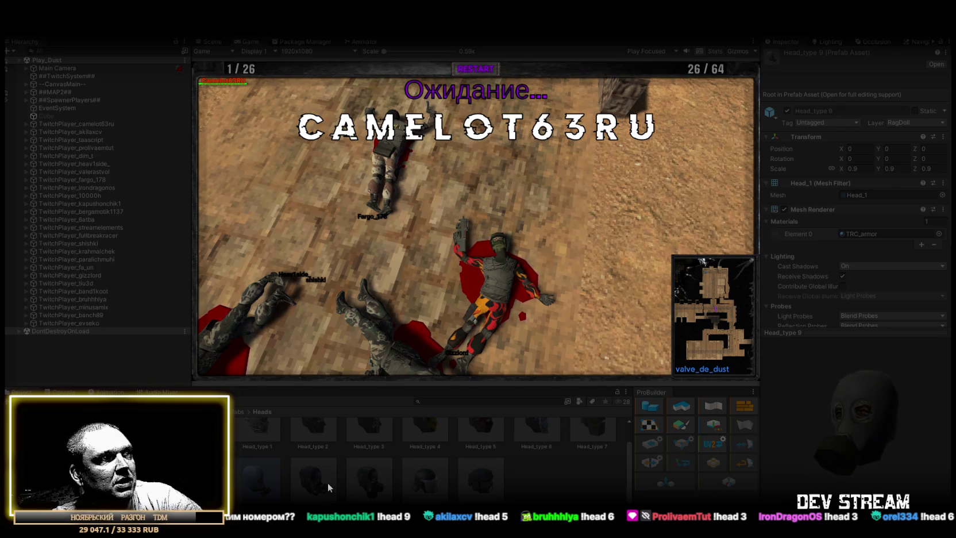
pyautogui.click(405, 483)
pyautogui.moveTo(851, 463)
pyautogui.mouseDown()
pyautogui.moveTo(771, 446)
pyautogui.moveTo(816, 442)
pyautogui.moveTo(782, 442)
pyautogui.mouseUp()
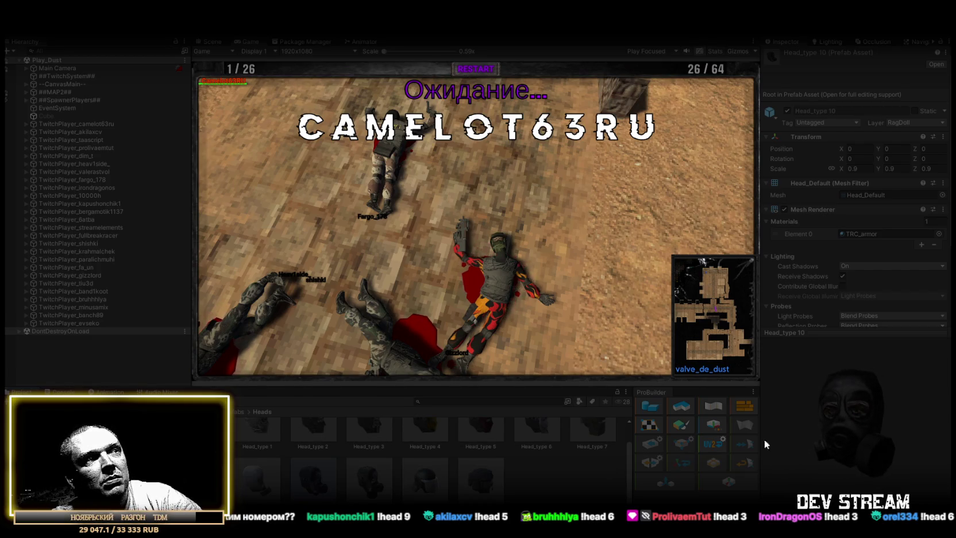
# Preview the gas-mask Head_type 11 and helmets Head_type 12 and 13, facing each forward.
pyautogui.click(442, 477)
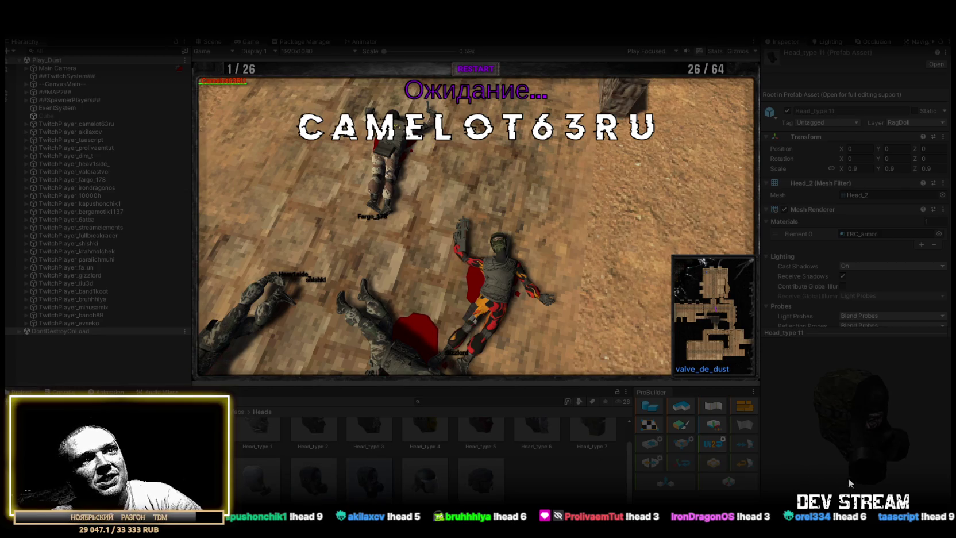
pyautogui.moveTo(847, 477); pyautogui.dragTo(763, 442)
pyautogui.click(445, 489)
pyautogui.moveTo(853, 472)
pyautogui.mouseDown()
pyautogui.moveTo(761, 448)
pyautogui.moveTo(674, 453)
pyautogui.moveTo(572, 485)
pyautogui.moveTo(782, 456)
pyautogui.mouseUp()
pyautogui.click(488, 494)
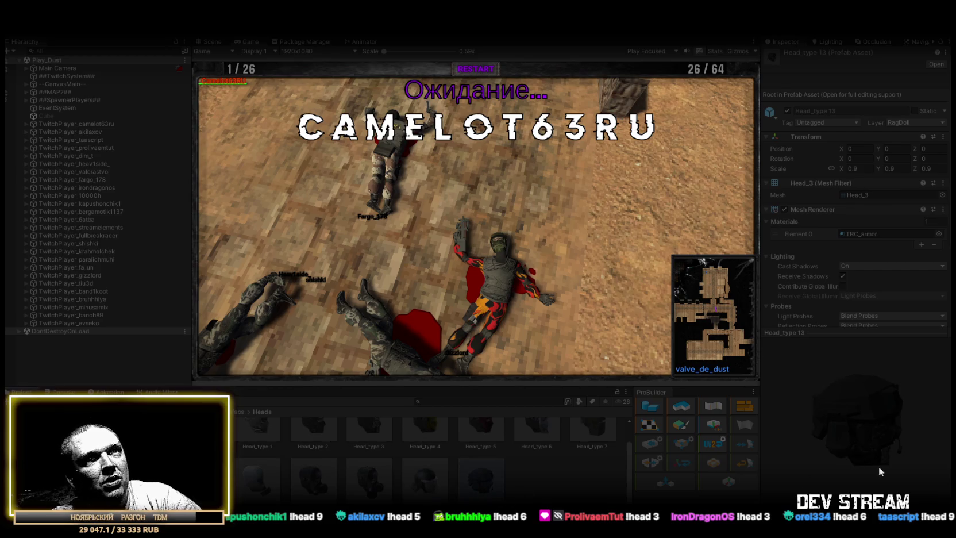
pyautogui.moveTo(810, 441)
pyautogui.mouseDown()
pyautogui.moveTo(833, 442)
pyautogui.moveTo(824, 441)
pyautogui.mouseUp()
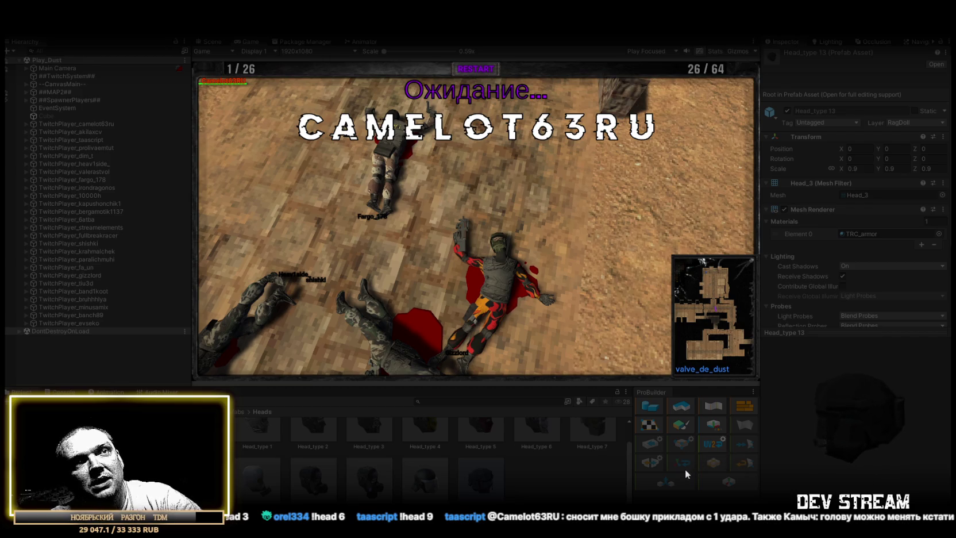
pyautogui.moveTo(772, 451)
pyautogui.mouseDown()
pyautogui.moveTo(823, 446)
pyautogui.moveTo(812, 445)
pyautogui.mouseUp()
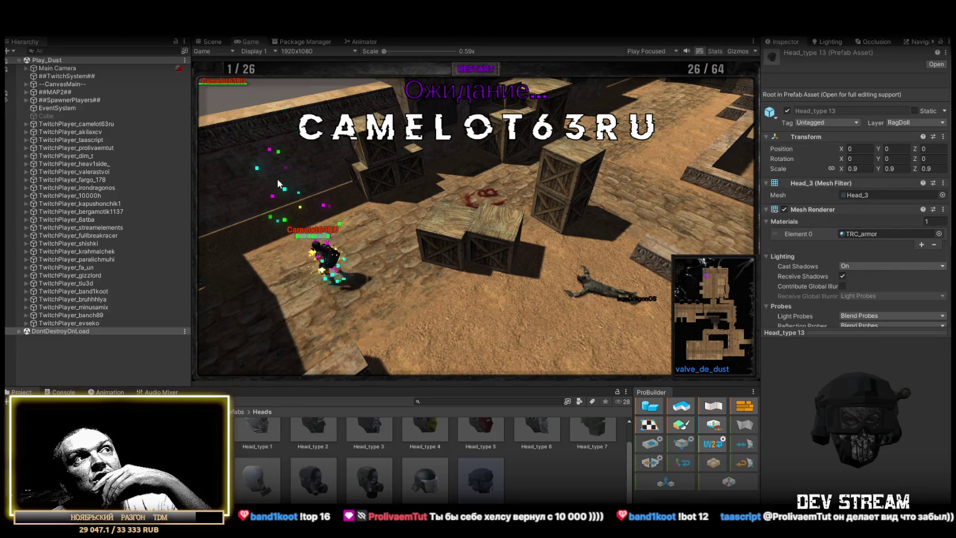
# Restart play mode for a fresh round and maximize the Game view.
pyautogui.hotkey('ctrl', 'p')
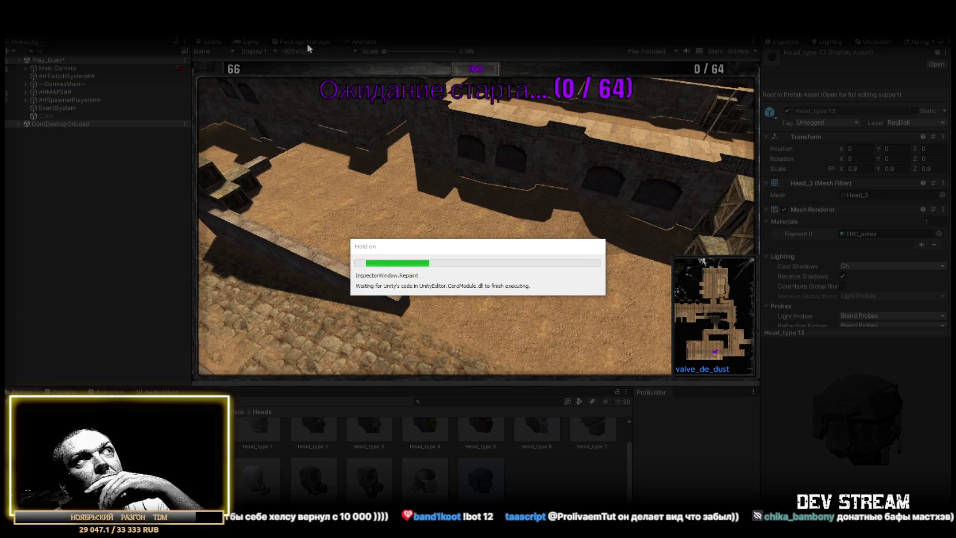
pyautogui.hotkey('shift', 'space')
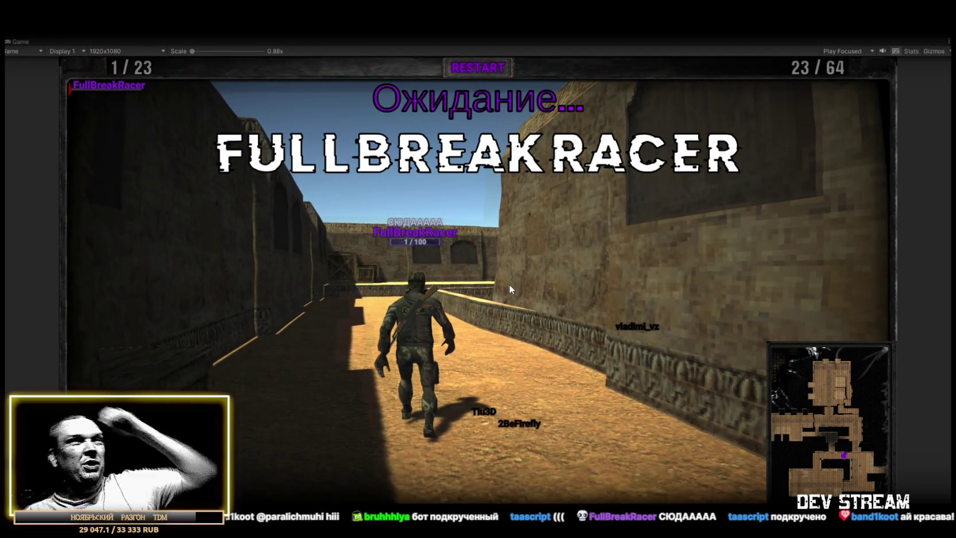
# Exit Play mode with Ctrl+P to return to editing Play_Dust.
pyautogui.hotkey('ctrl', 'p')
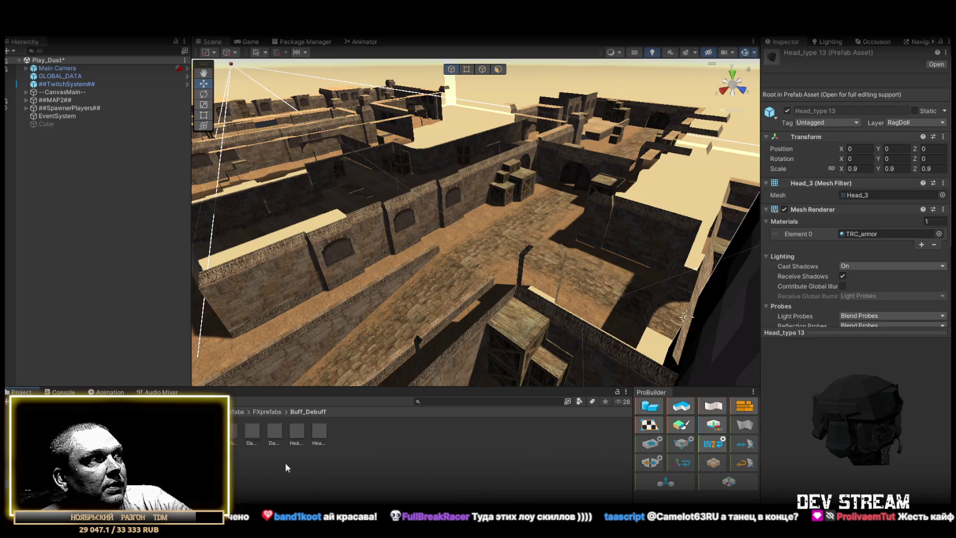
# Select BoobleBuff and choose Remove Component on its Fear Buff TDM component.
pyautogui.click(597, 437)
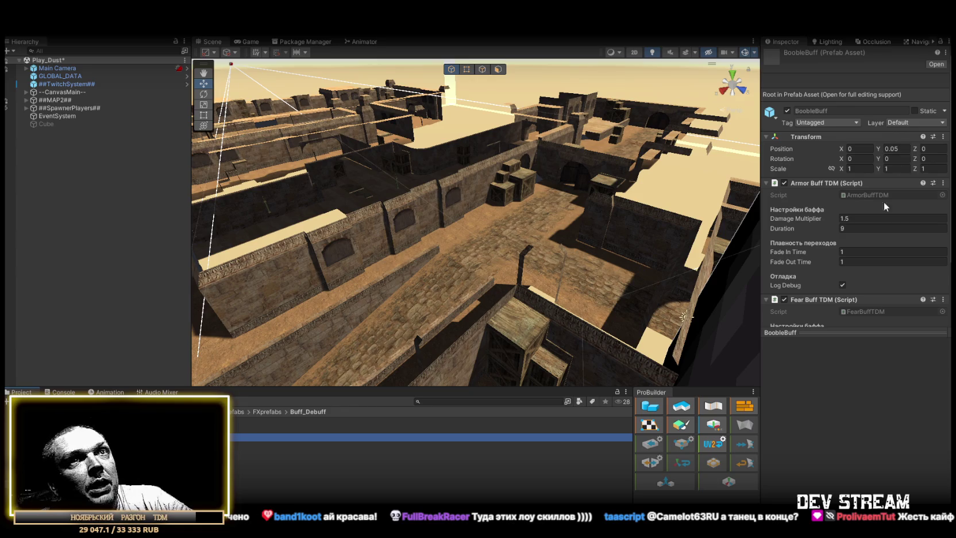
pyautogui.scroll(-3, 891, 193)
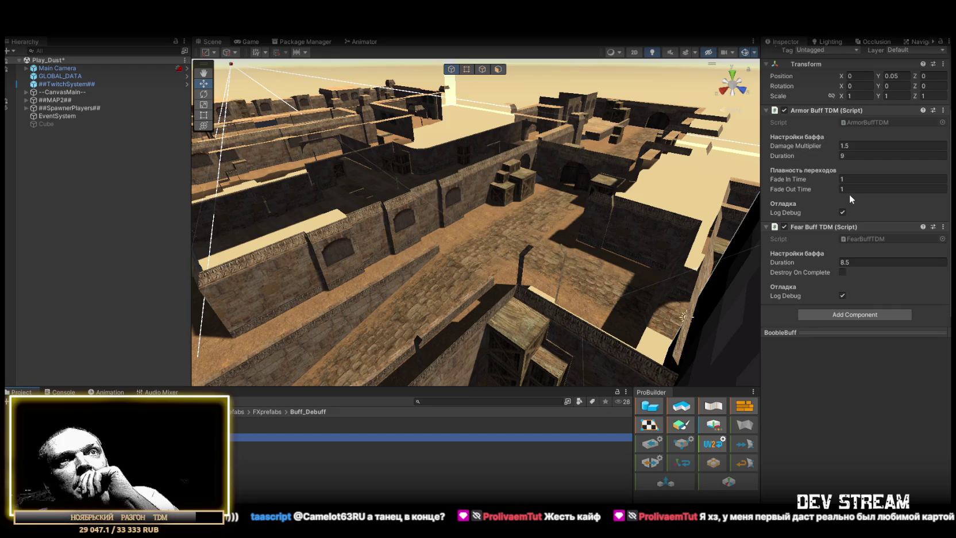
pyautogui.click(943, 226)
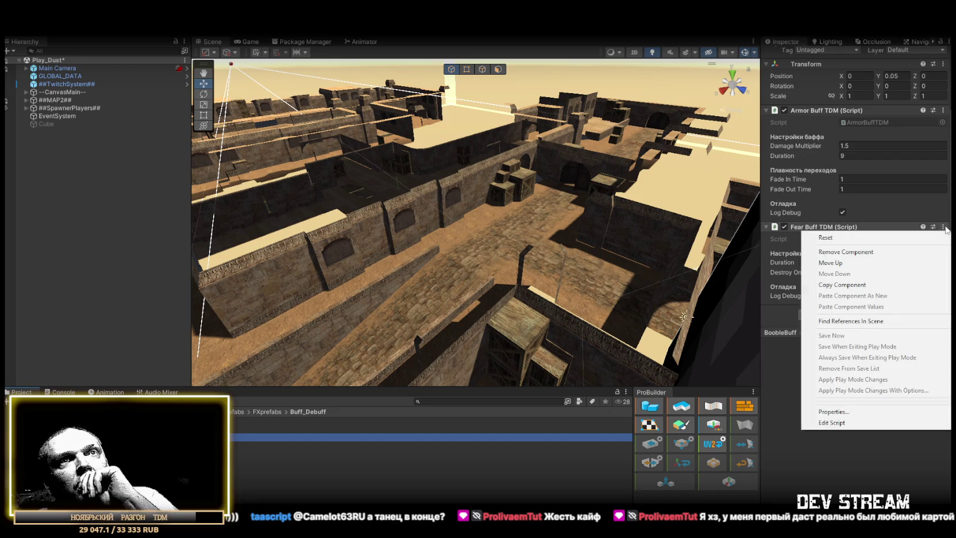
pyautogui.press('Escape')
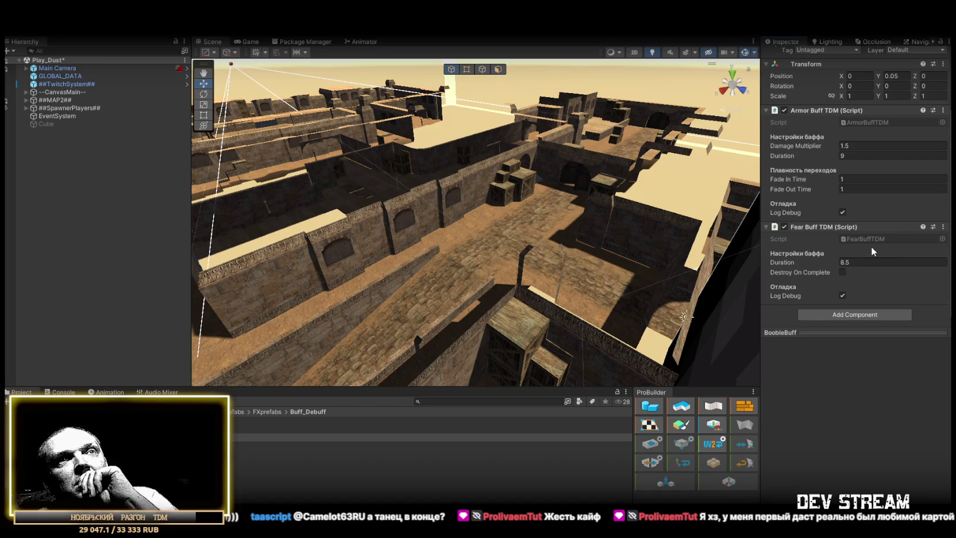
pyautogui.click(943, 228)
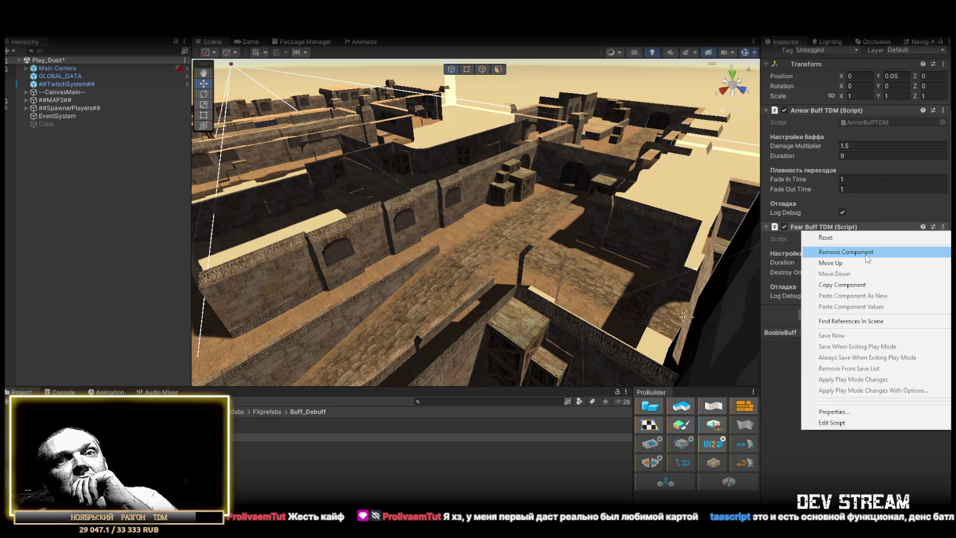
pyautogui.click(865, 255)
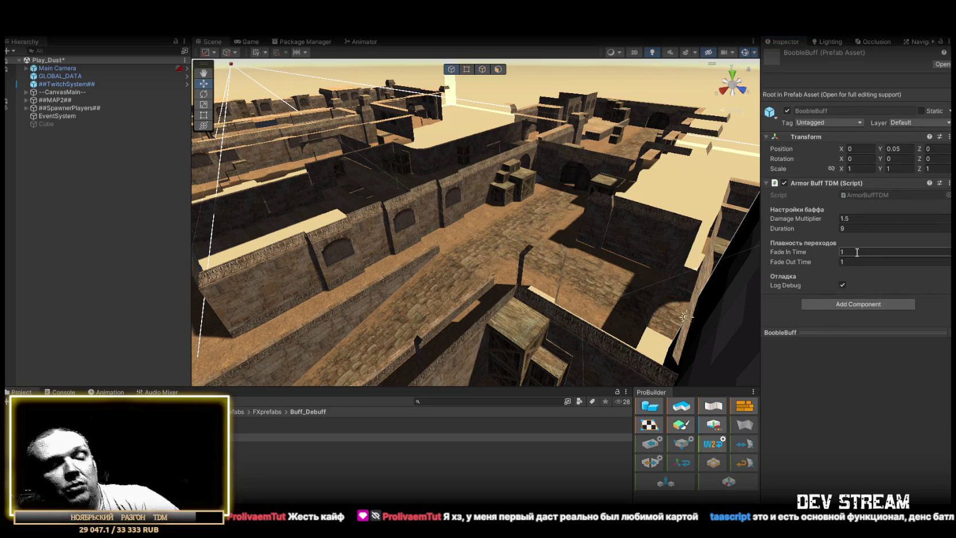
# Undo to restore Fear Buff TDM, give the Inspector properties more room, and select TRCchaters.
pyautogui.hotkey('ctrl', 'z')
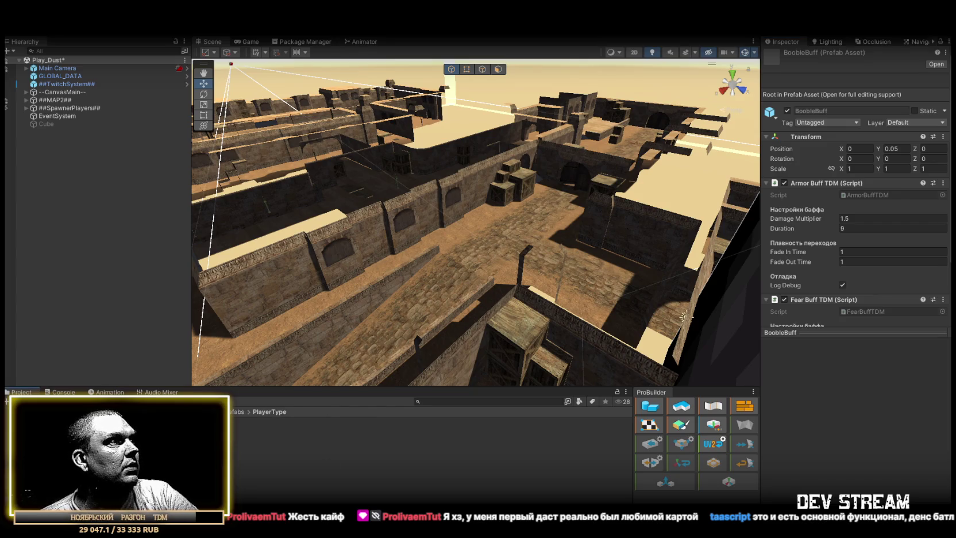
pyautogui.scroll(-3, 841, 298)
pyautogui.moveTo(843, 336); pyautogui.dragTo(843, 447)
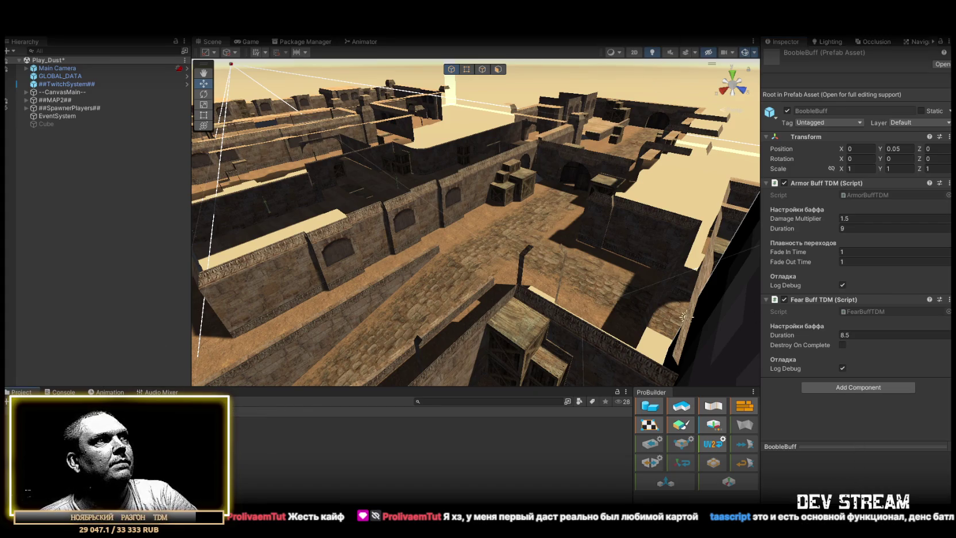
pyautogui.click(239, 421)
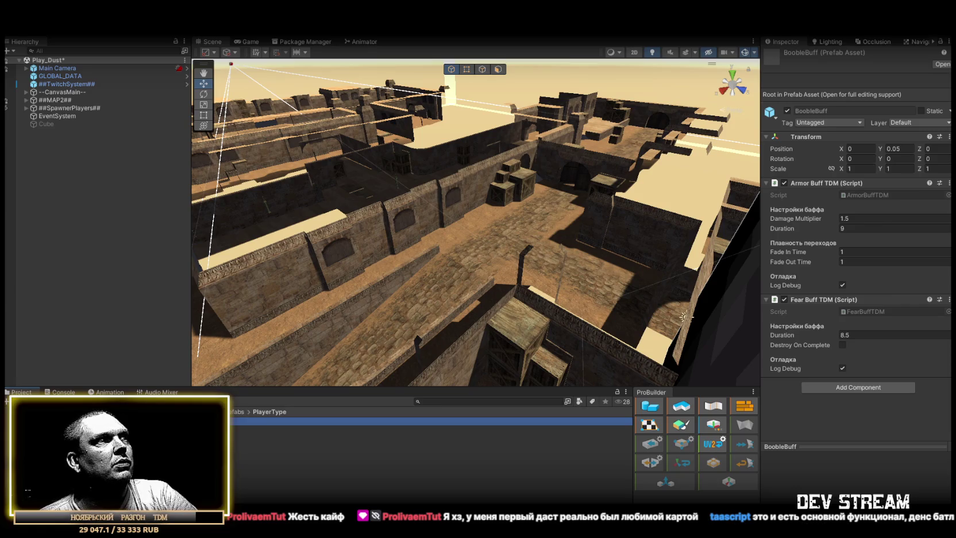
# Collapse Random Buff System and Weapon Switcher, then expand, review and collapse Fighter Brain.
pyautogui.scroll(-10, 849, 259)
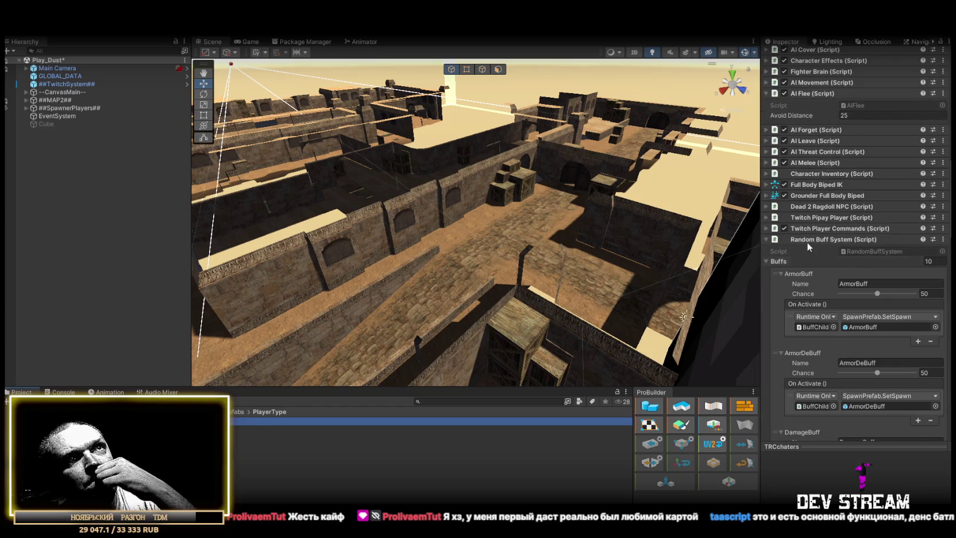
pyautogui.click(766, 239)
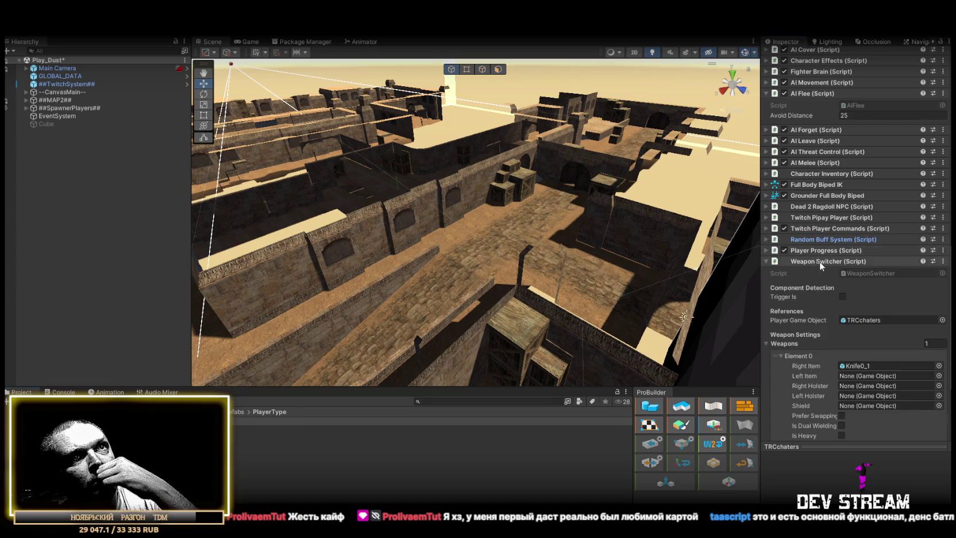
pyautogui.click(765, 259)
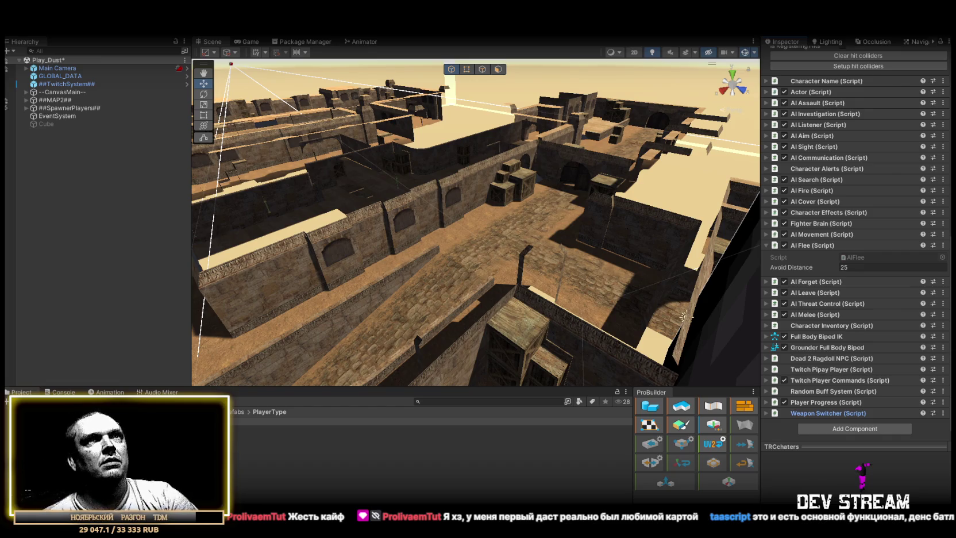
pyautogui.click(766, 224)
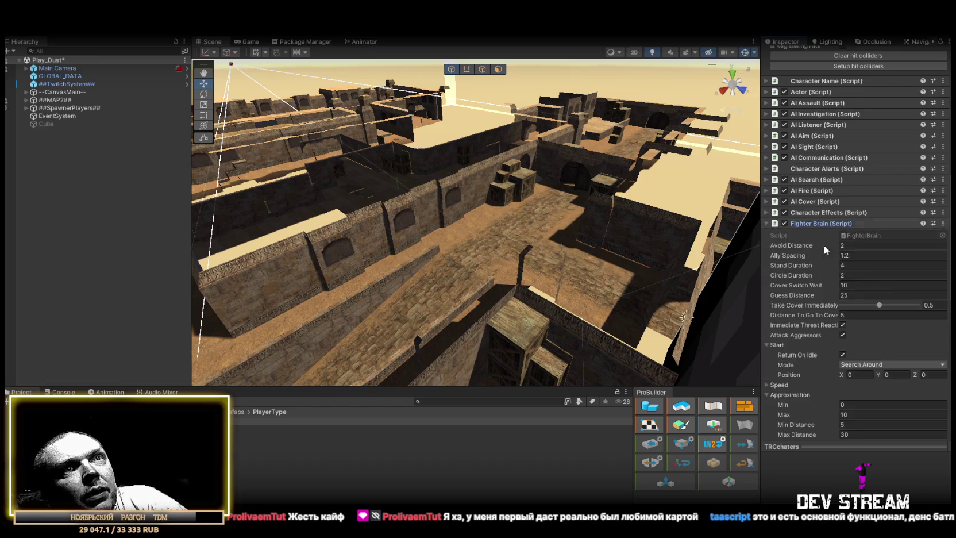
pyautogui.scroll(-3, 815, 240)
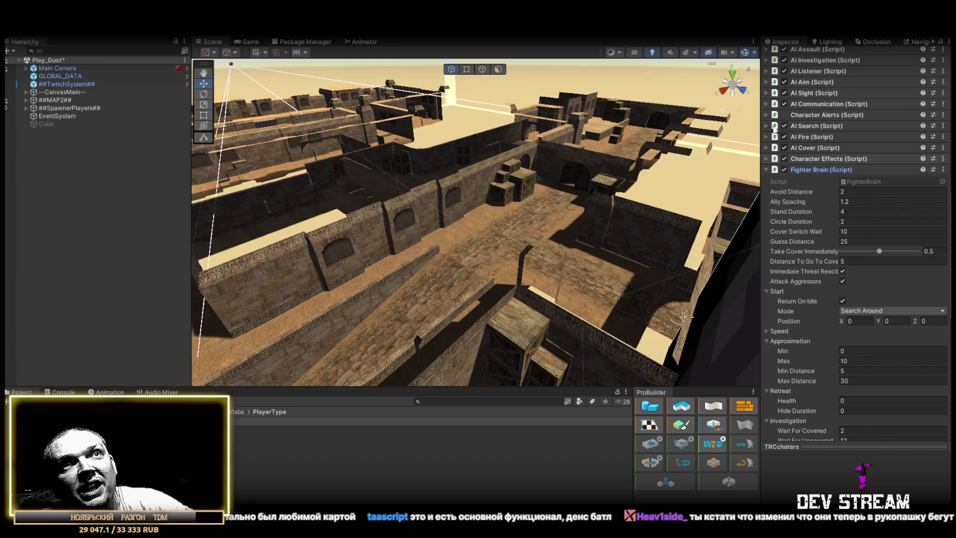
pyautogui.click(768, 169)
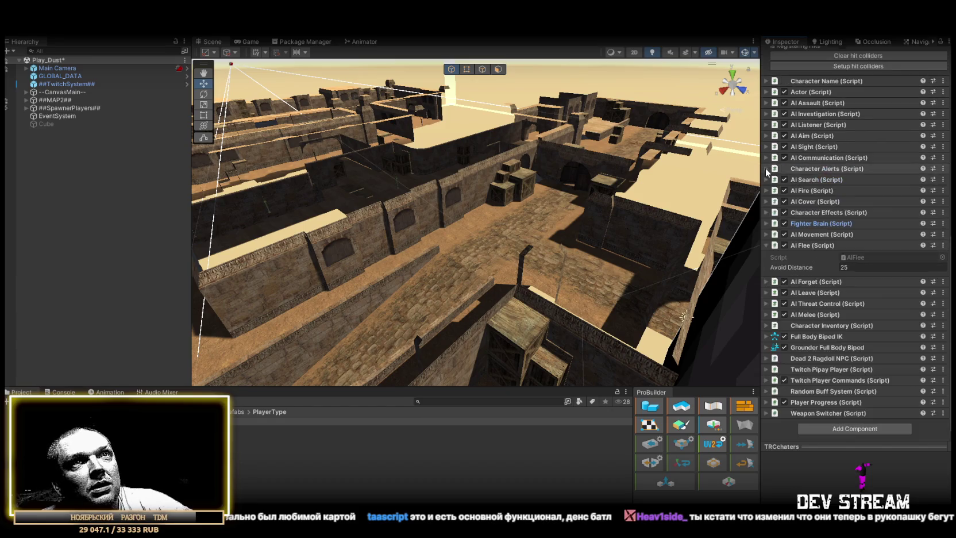
# Collapse TRCchaters' Fighter Brain, Character Health and AI Flee components, then expand Character Motor.
pyautogui.click(893, 353)
pyautogui.scroll(3, 804, 184)
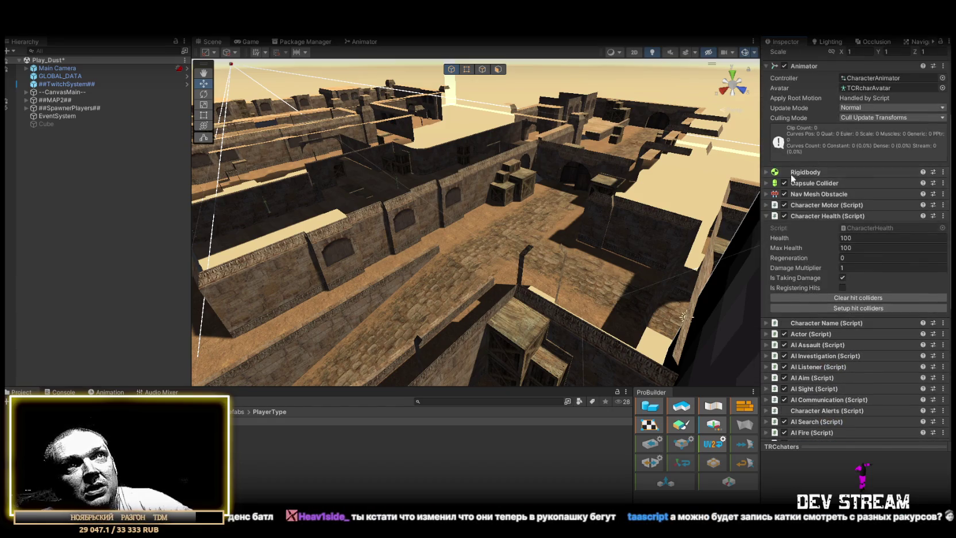
pyautogui.click(816, 162)
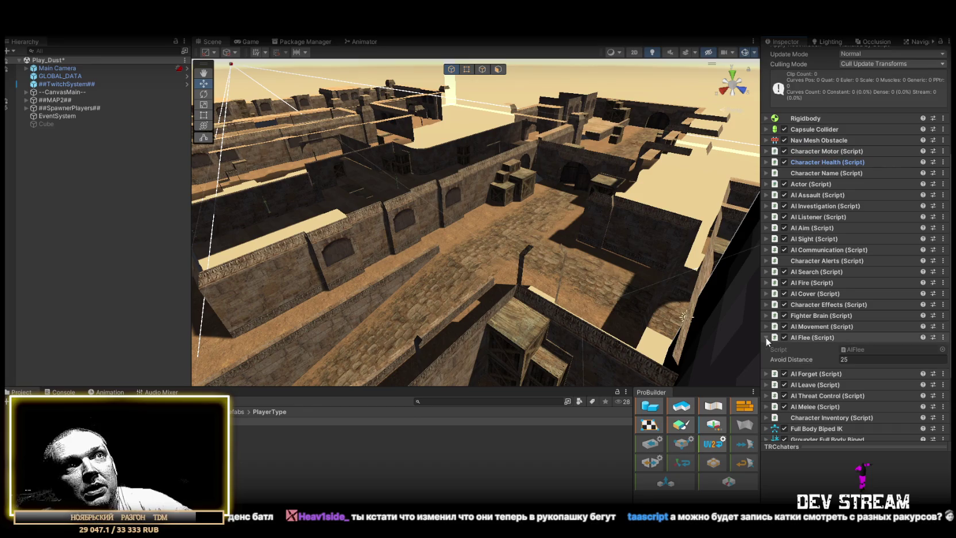
pyautogui.click(765, 337)
pyautogui.scroll(-3, 849, 276)
pyautogui.scroll(3, 861, 184)
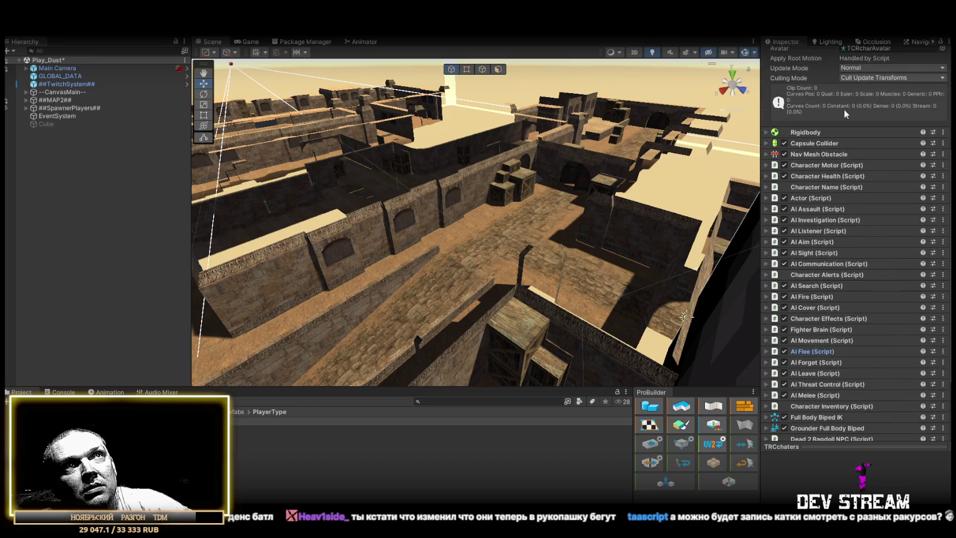
pyautogui.scroll(-3, 840, 206)
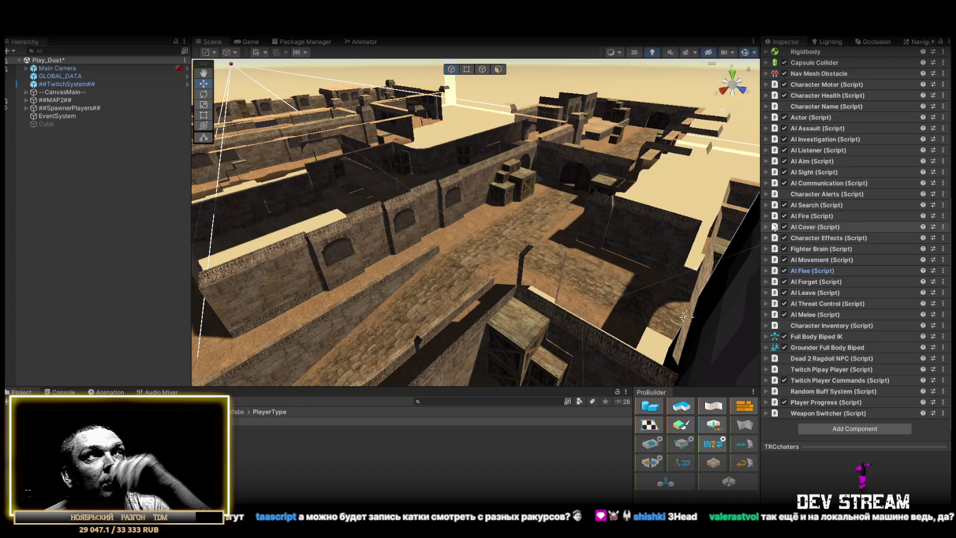
pyautogui.click(772, 84)
# Look up the CharacterMotor script, close CharacterMotor.cs, and return to Unity.
pyautogui.click(867, 94)
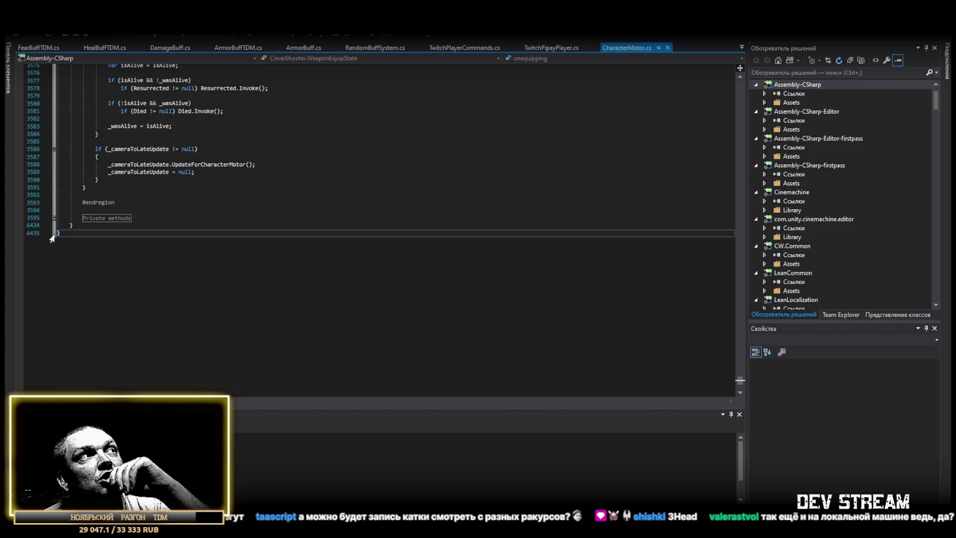
pyautogui.click(668, 47)
pyautogui.hotkey('alt', 'Tab')
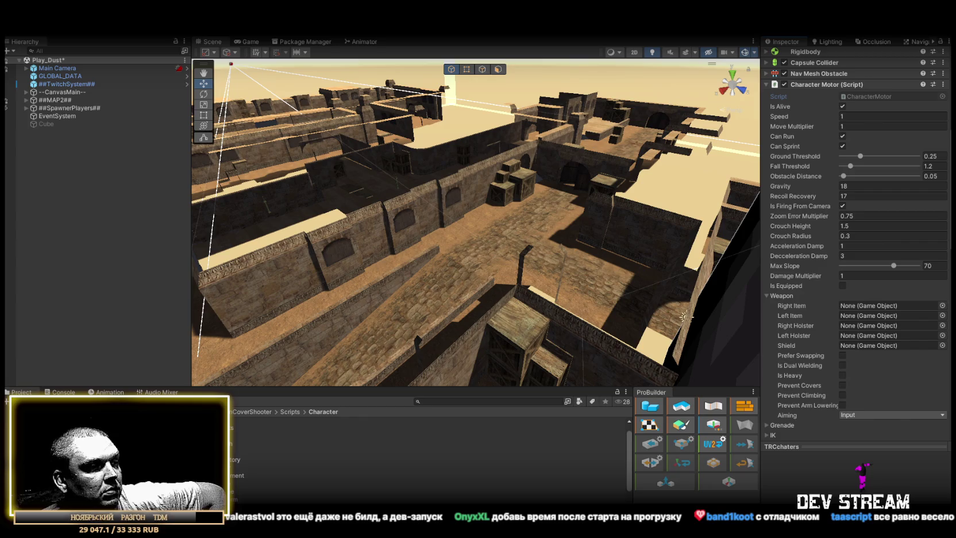
# Overwrite FearBuffTDM.cs with the new shorter code, save it, and let Unity recompile.
pyautogui.hotkey('alt', 'Tab')
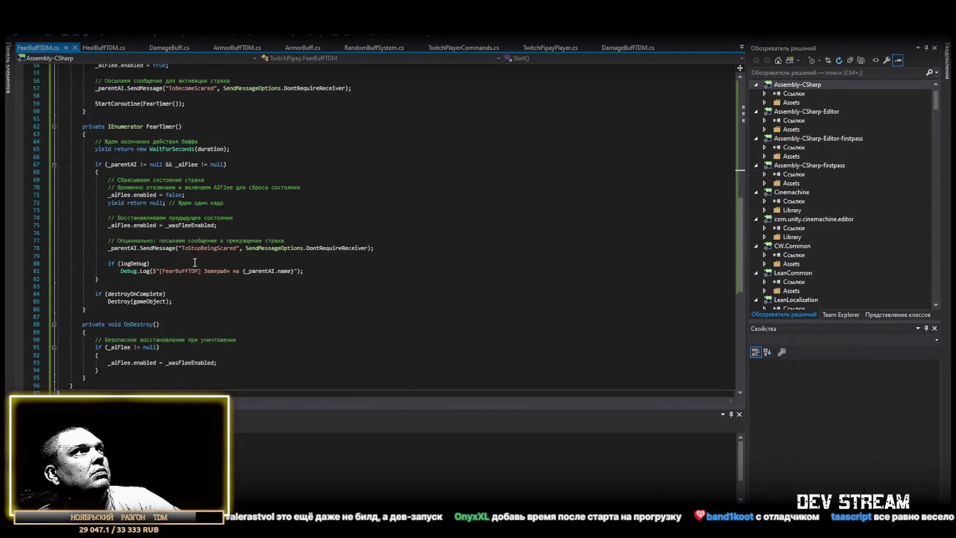
pyautogui.scroll(-8, 194, 262)
pyautogui.hotkey('ctrl', 'a')
pyautogui.hotkey('ctrl', 'v')
pyautogui.hotkey('ctrl', 's')
pyautogui.hotkey('alt', 'Tab')
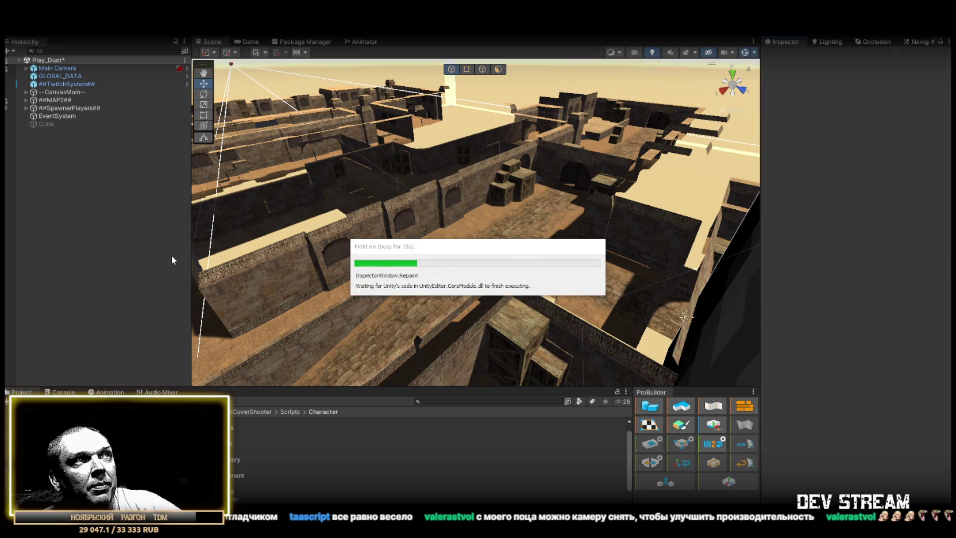
# Check the Console log, go back to the Project files, and show the Play_Dust Game view.
pyautogui.click(62, 392)
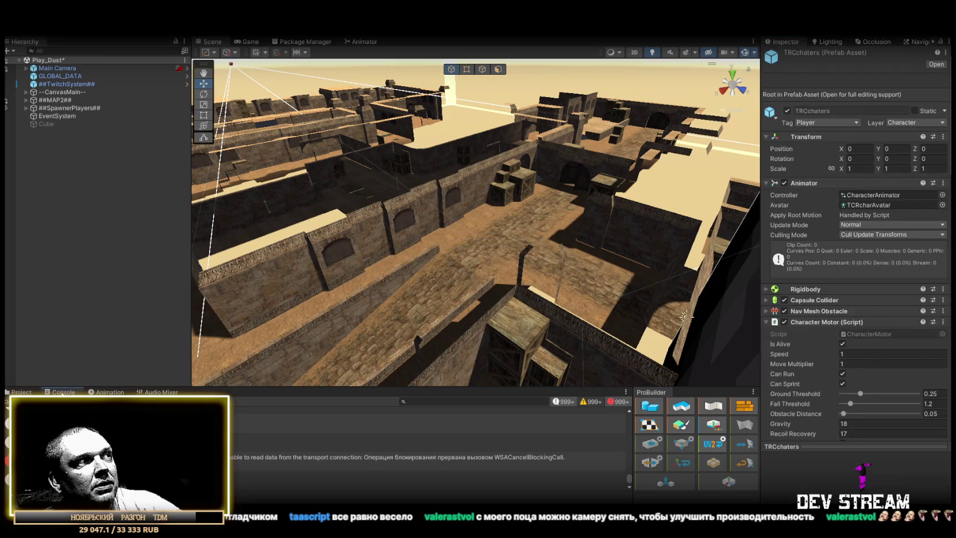
pyautogui.click(21, 393)
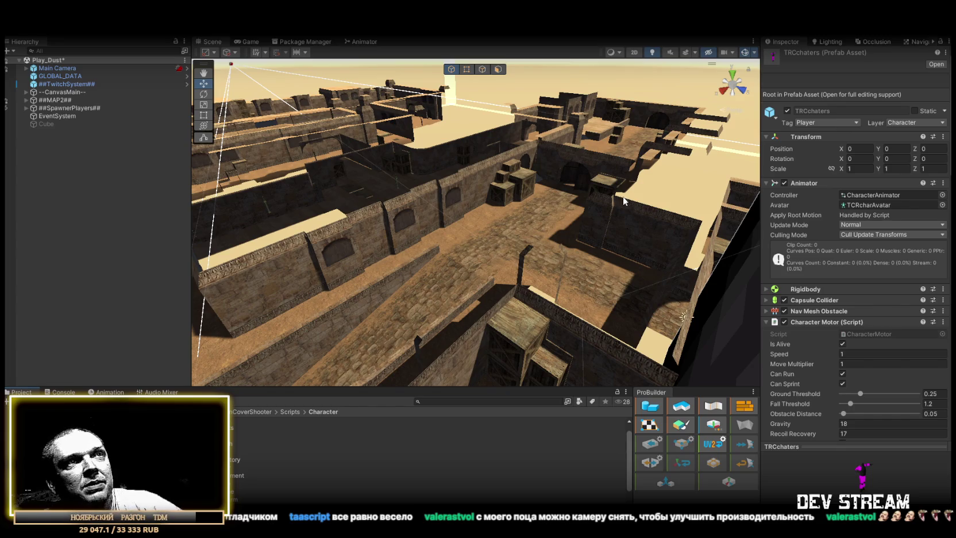
pyautogui.click(244, 40)
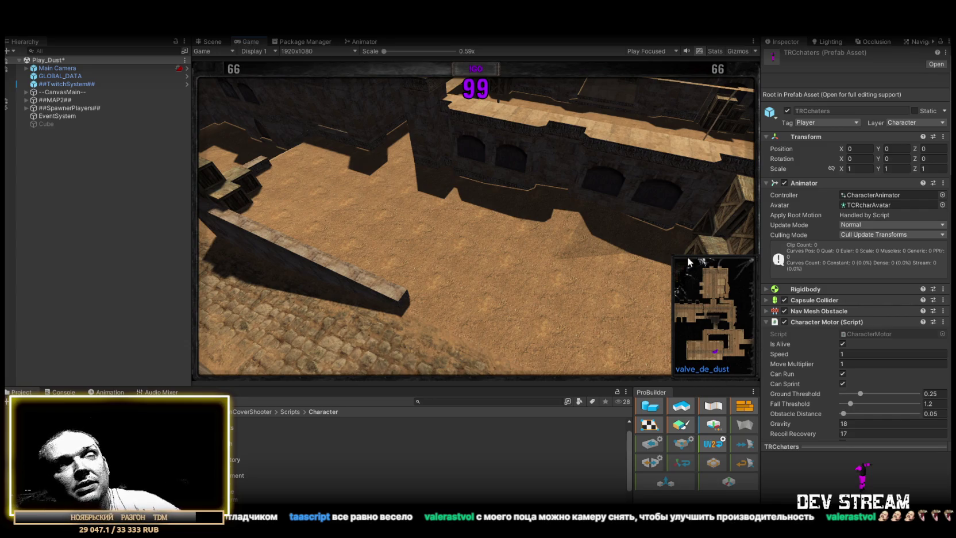
# Select the BoobleBuff prefab in Buff_Debuff and run the game with the Game view maximized.
pyautogui.doubleClick(243, 43)
pyautogui.doubleClick(17, 42)
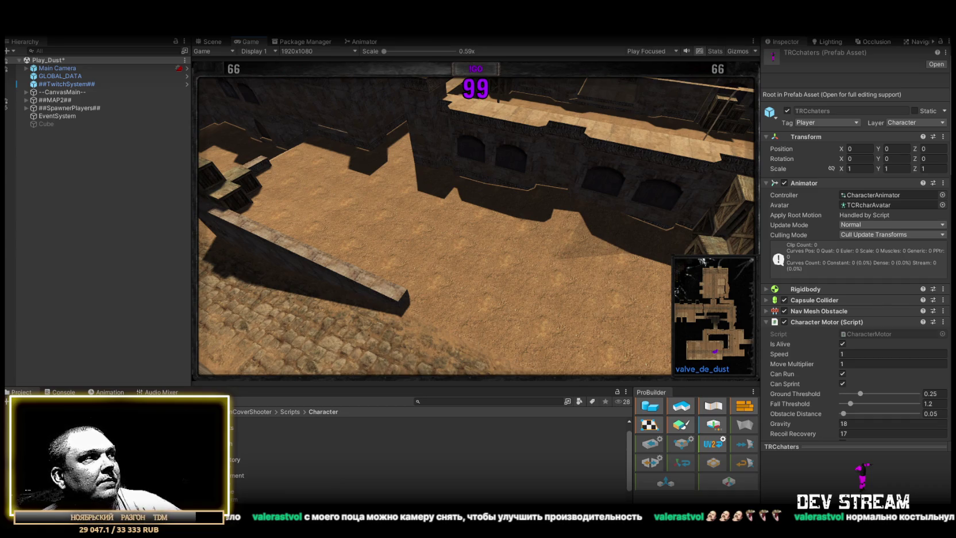
pyautogui.click(218, 437)
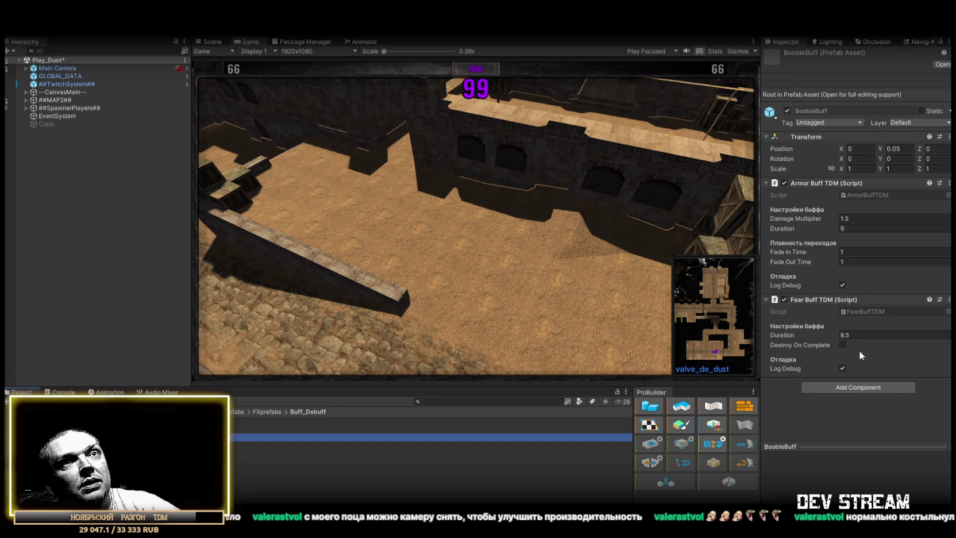
pyautogui.click(475, 206)
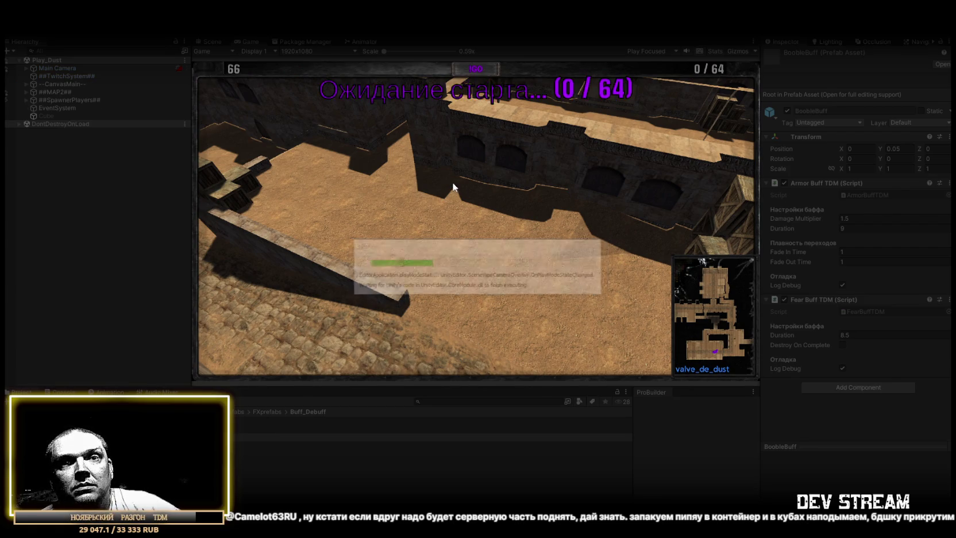
pyautogui.doubleClick(248, 40)
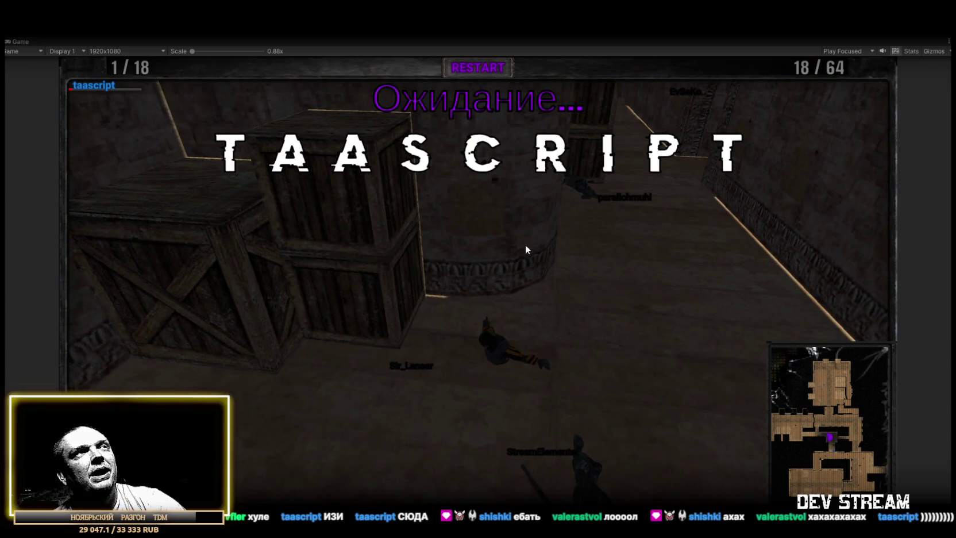
# Restore the maximized Game view to the normal editor layout with Shift+Space.
pyautogui.hotkey('shift', 'space')
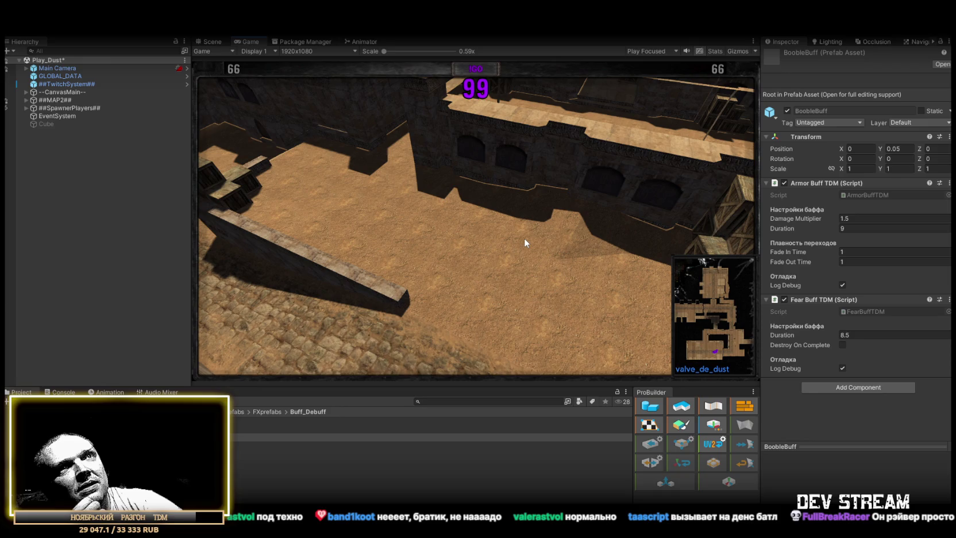
# Untick Twitch Chat Connector on ##TwitchSystem## and enter Play mode again.
pyautogui.click(51, 84)
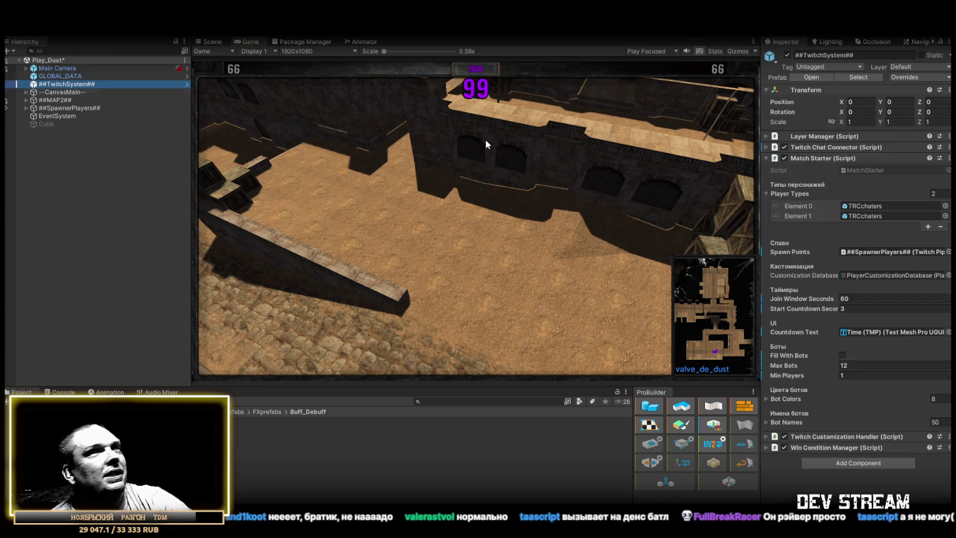
pyautogui.click(784, 147)
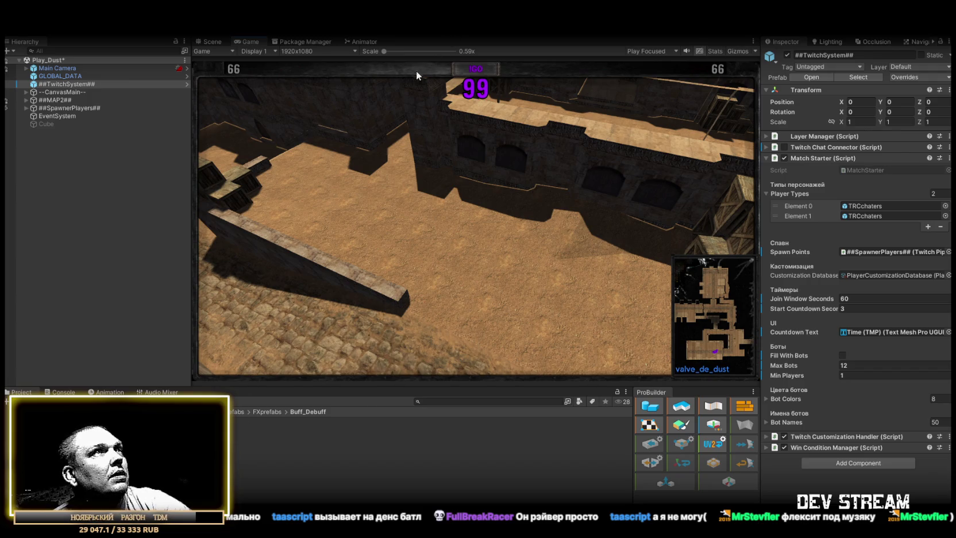
pyautogui.click(228, 40)
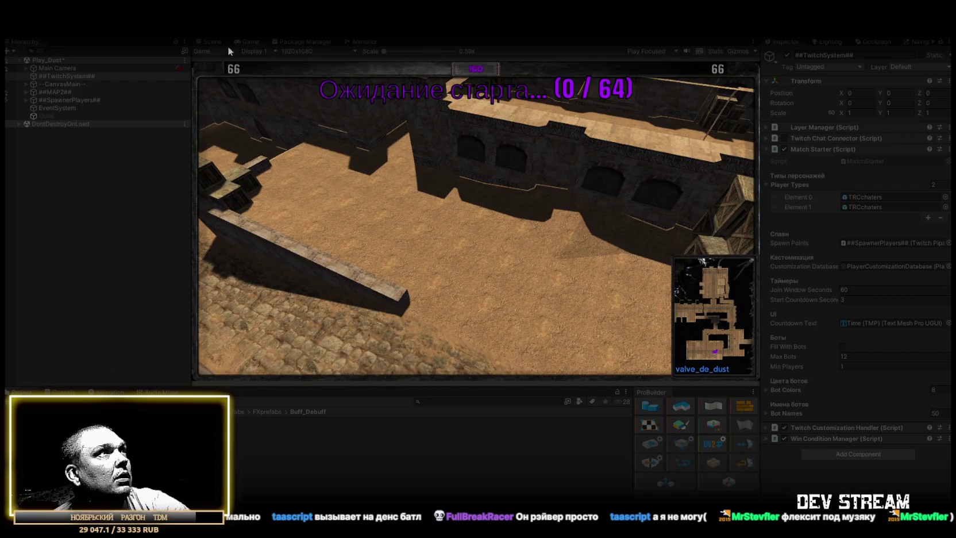
# In the Scene view, select the spawned TRCchaters(Clone) and disable its Fighter Brain.
pyautogui.click(210, 42)
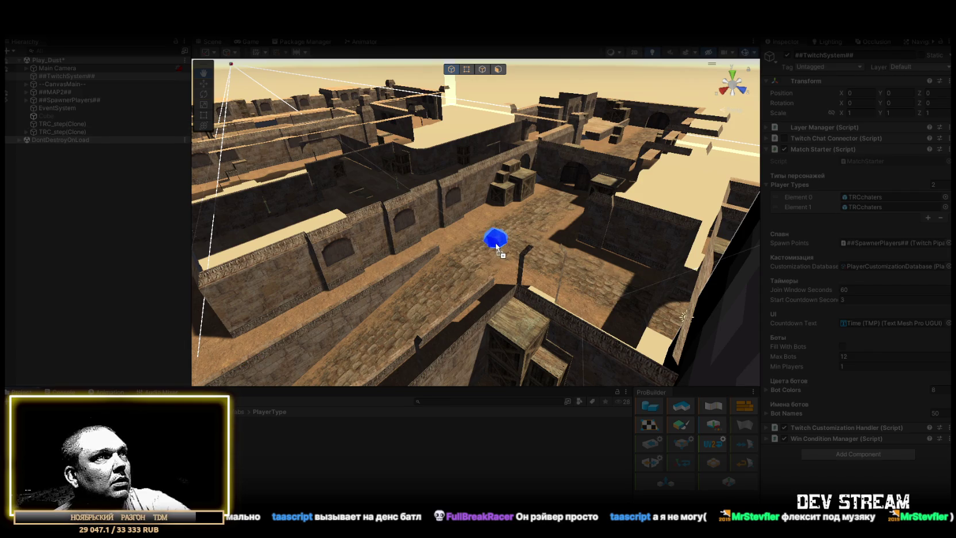
pyautogui.click(501, 238)
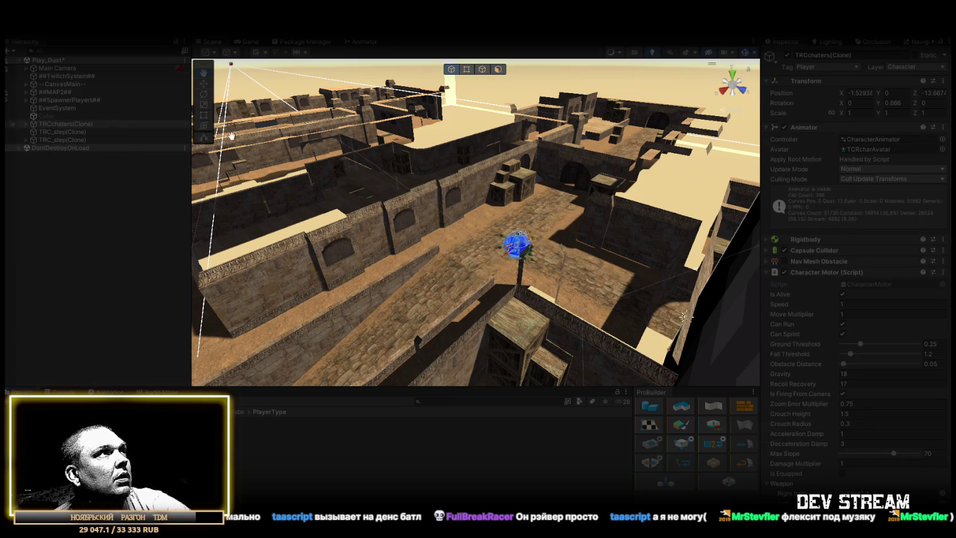
pyautogui.scroll(-15, 873, 400)
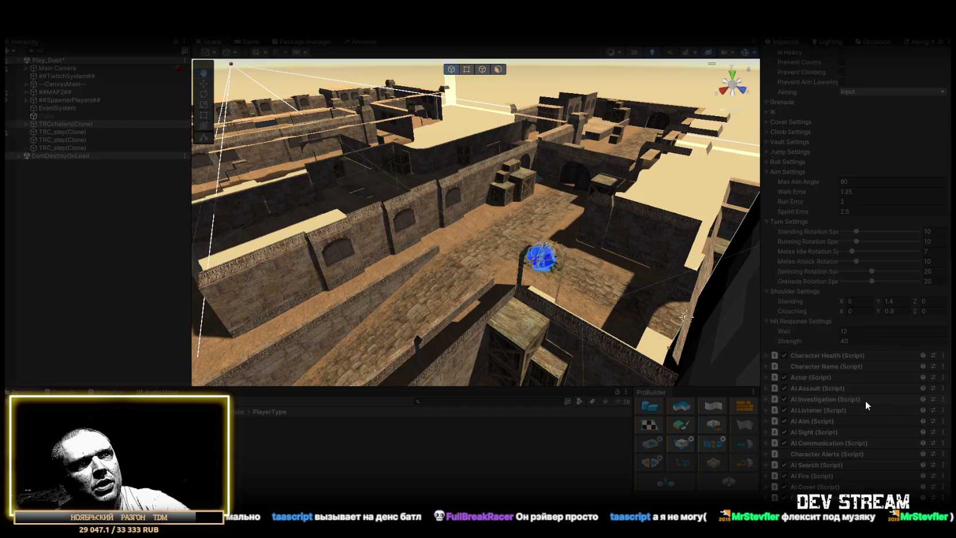
pyautogui.scroll(-2, 793, 400)
pyautogui.click(784, 401)
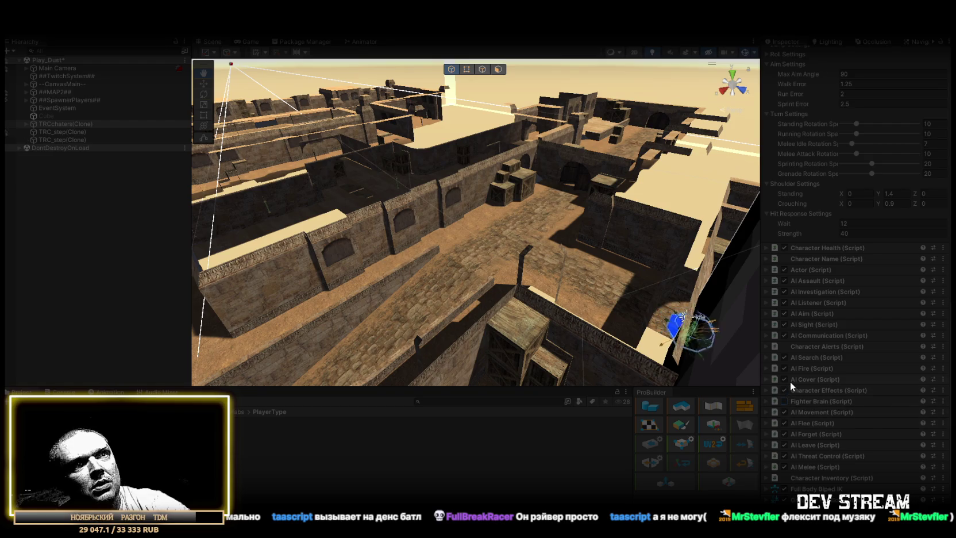
# Move the view close to the blue character and disable its AI Movement.
pyautogui.moveTo(619, 302); pyautogui.dragTo(685, 324)
pyautogui.moveTo(749, 377)
pyautogui.mouseDown()
pyautogui.moveTo(606, 281)
pyautogui.moveTo(586, 292)
pyautogui.moveTo(477, 284)
pyautogui.moveTo(504, 298)
pyautogui.mouseUp()
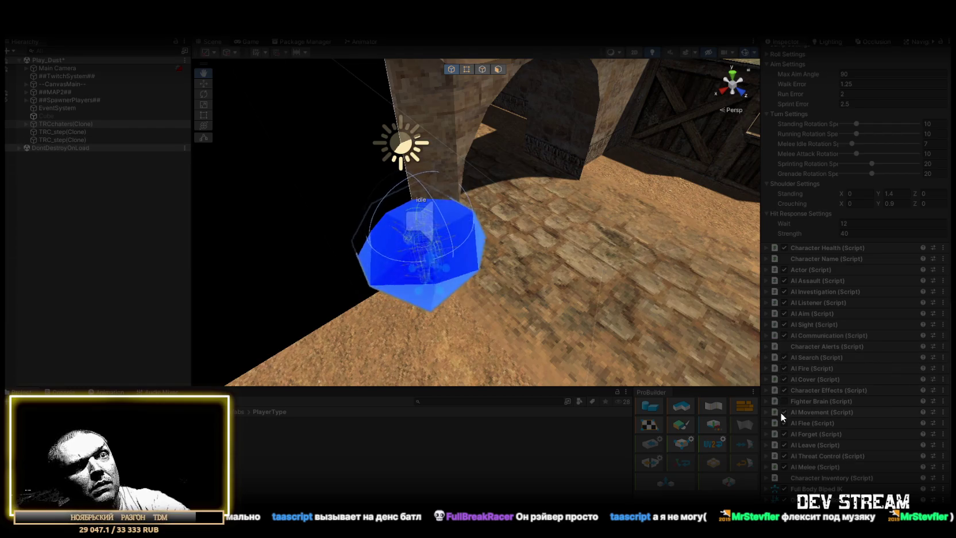
pyautogui.scroll(-2, 779, 412)
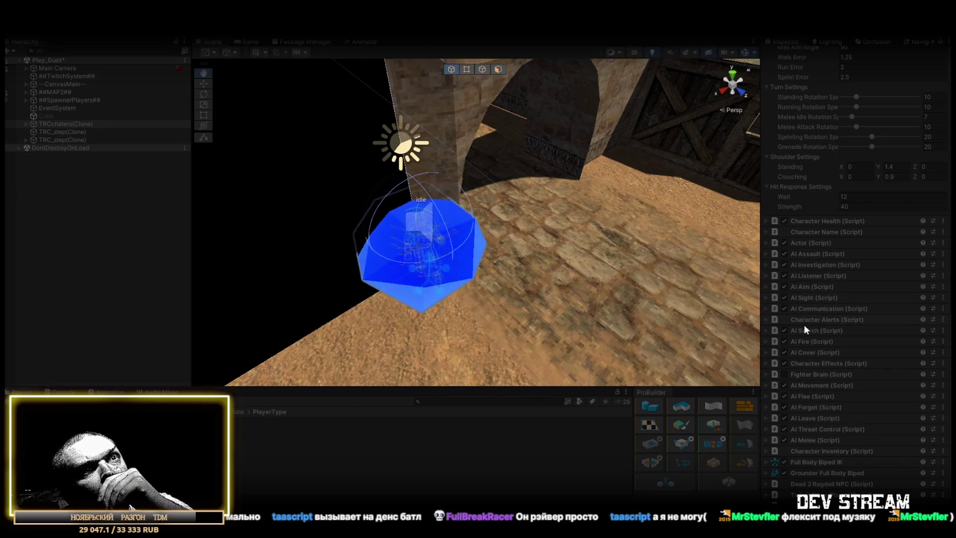
pyautogui.click(783, 384)
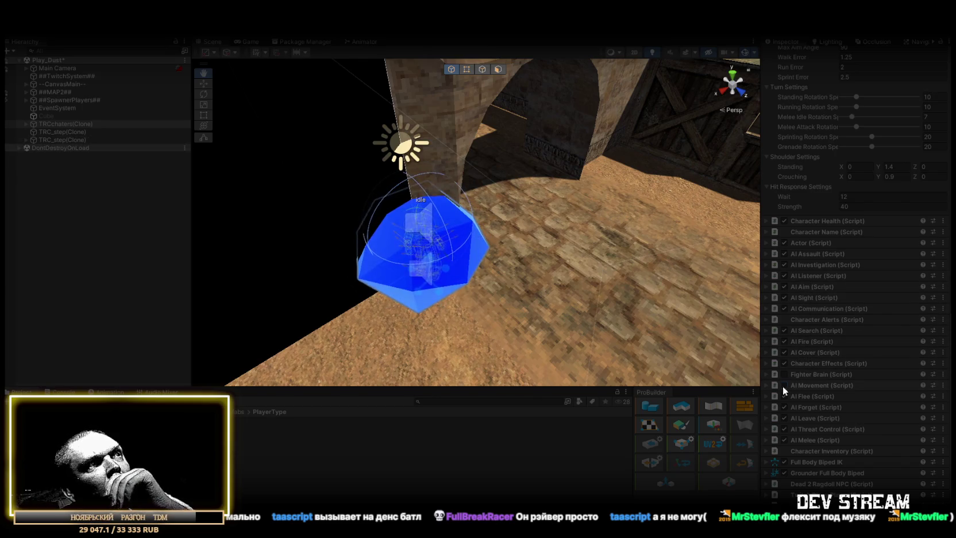
# Reselect TRCchaters(Clone) and expand its Actor settings to check the Side value.
pyautogui.moveTo(573, 256)
pyautogui.mouseDown()
pyautogui.moveTo(552, 253)
pyautogui.moveTo(559, 265)
pyautogui.moveTo(545, 270)
pyautogui.mouseUp()
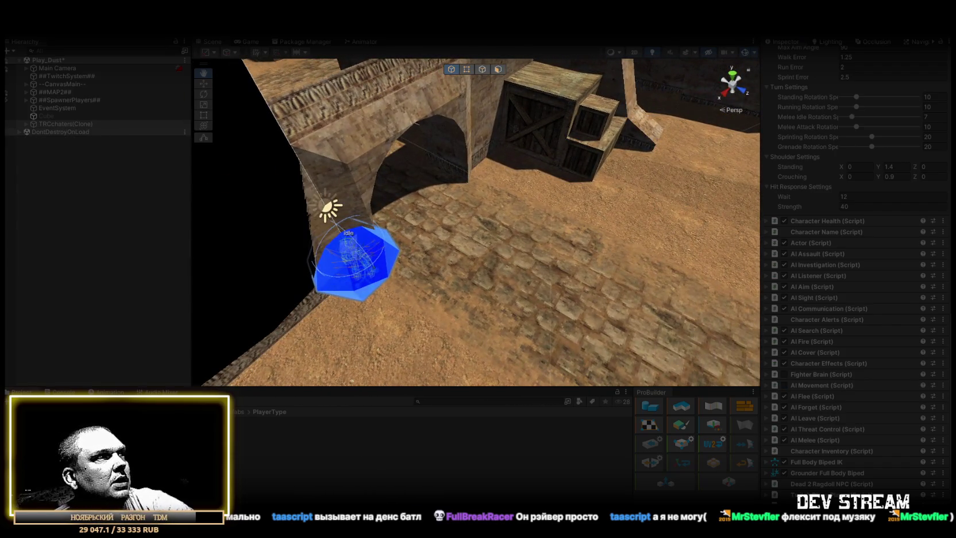
pyautogui.click(75, 124)
pyautogui.scroll(5, 859, 247)
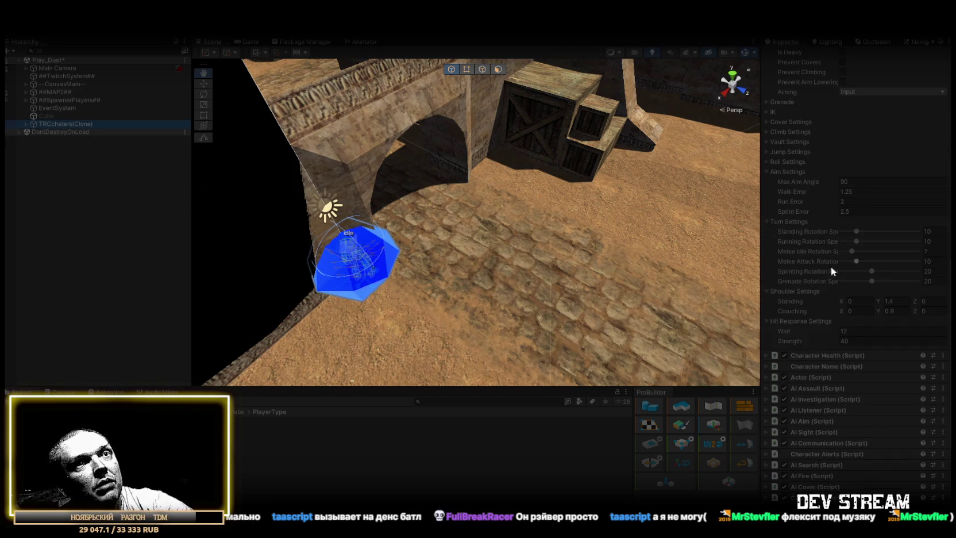
pyautogui.click(766, 377)
pyautogui.click(869, 399)
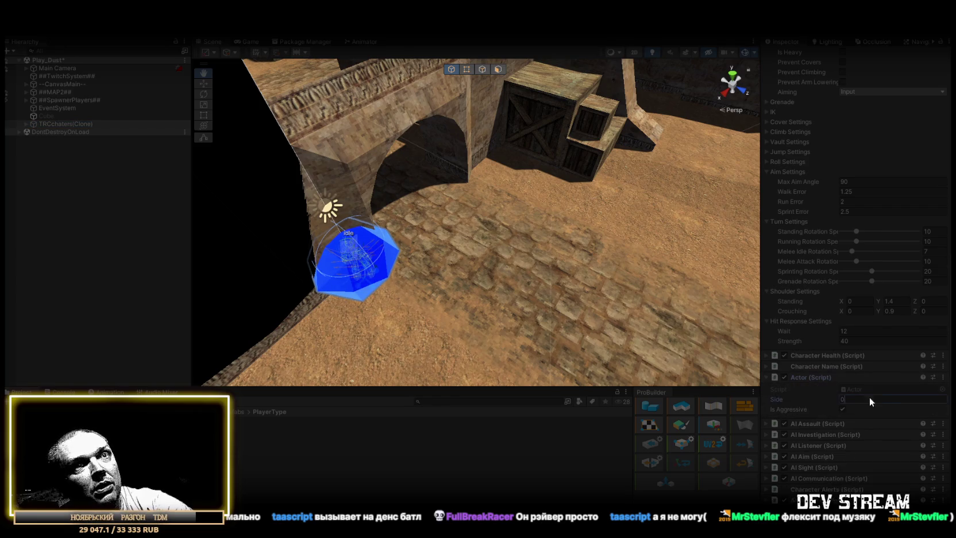
pyautogui.moveTo(568, 260); pyautogui.dragTo(429, 341)
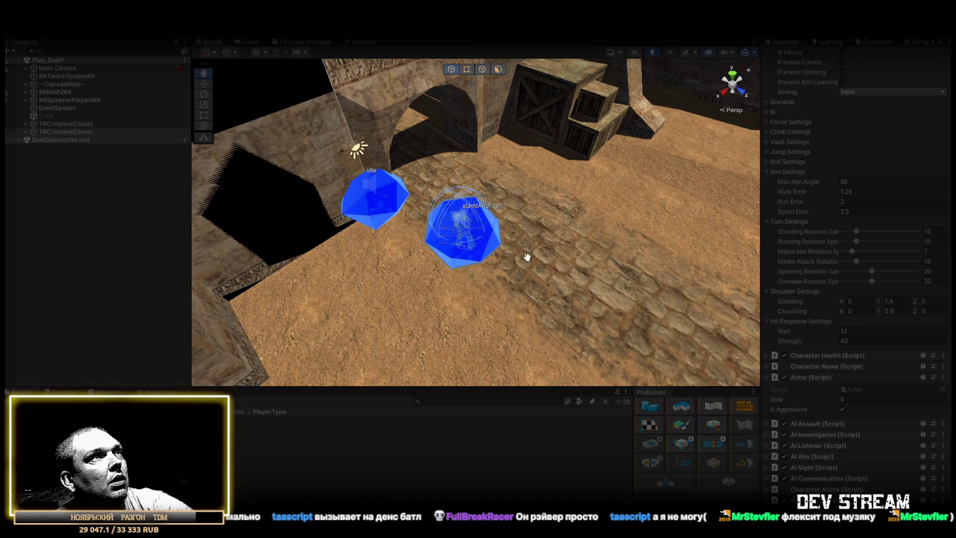
# Orbit over the two idle characters and the courtyard, then exit Play mode.
pyautogui.moveTo(525, 258); pyautogui.dragTo(507, 258)
pyautogui.scroll(3, 506, 259)
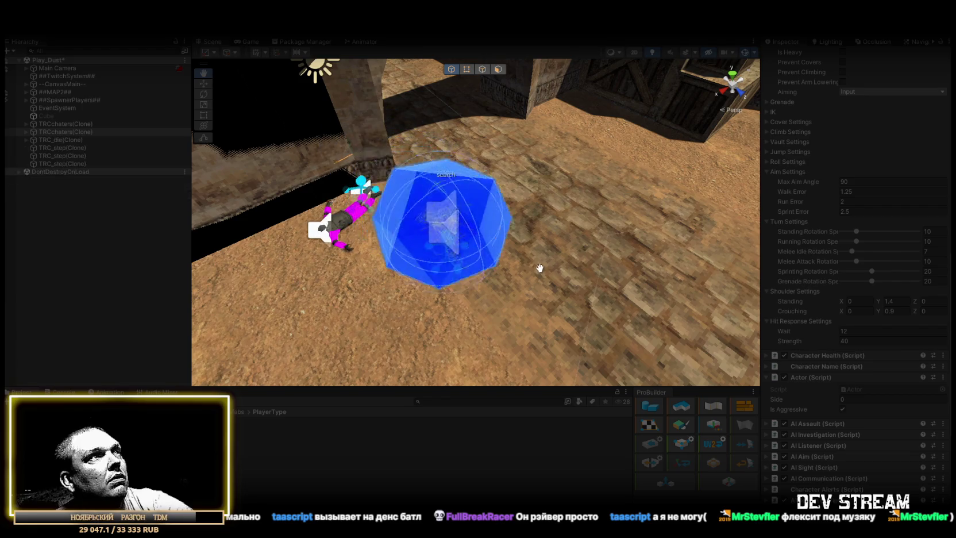
pyautogui.moveTo(402, 233)
pyautogui.mouseDown()
pyautogui.moveTo(472, 265)
pyautogui.moveTo(537, 254)
pyautogui.moveTo(527, 253)
pyautogui.mouseUp()
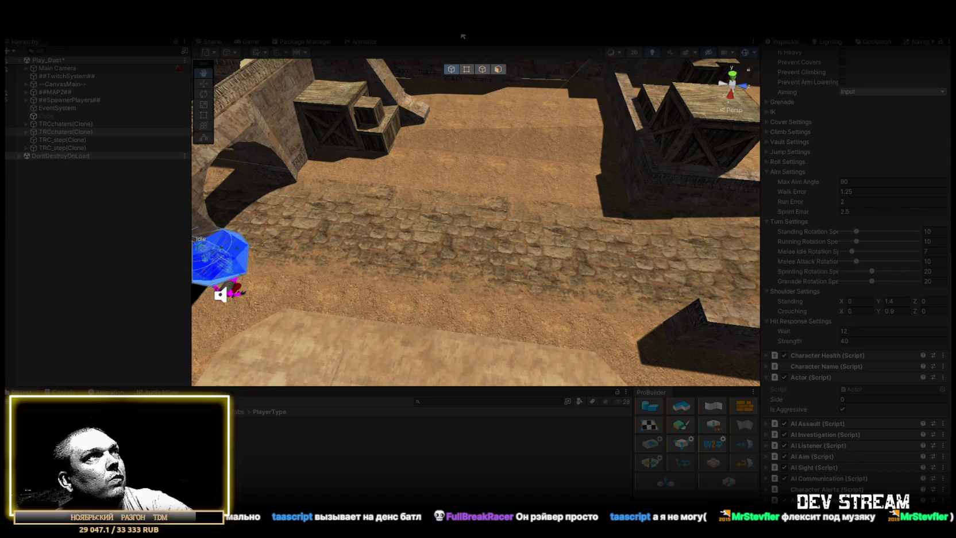
pyautogui.click(462, 36)
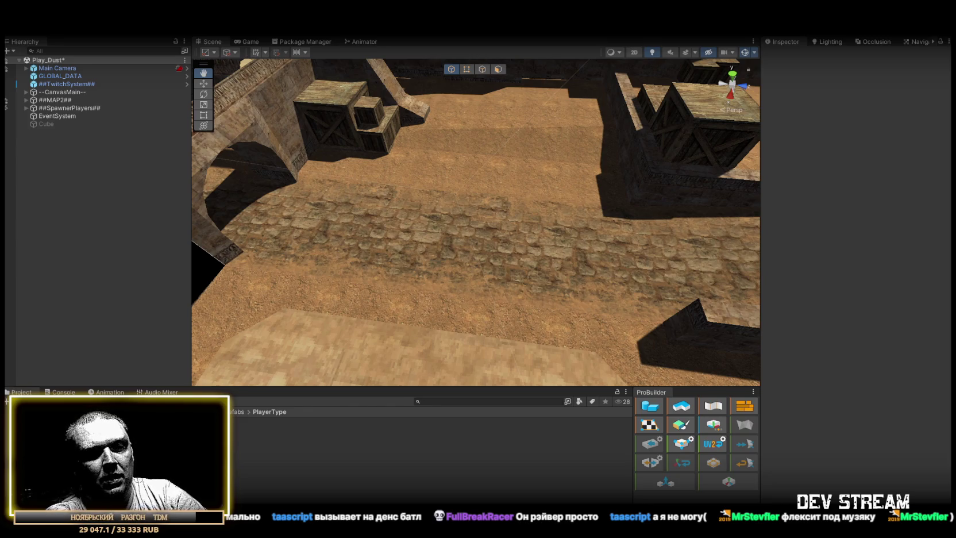
# Collapse Character Motor, expand Fighter Brain, and open the AIMovement script in Visual Studio.
pyautogui.scroll(10, 782, 241)
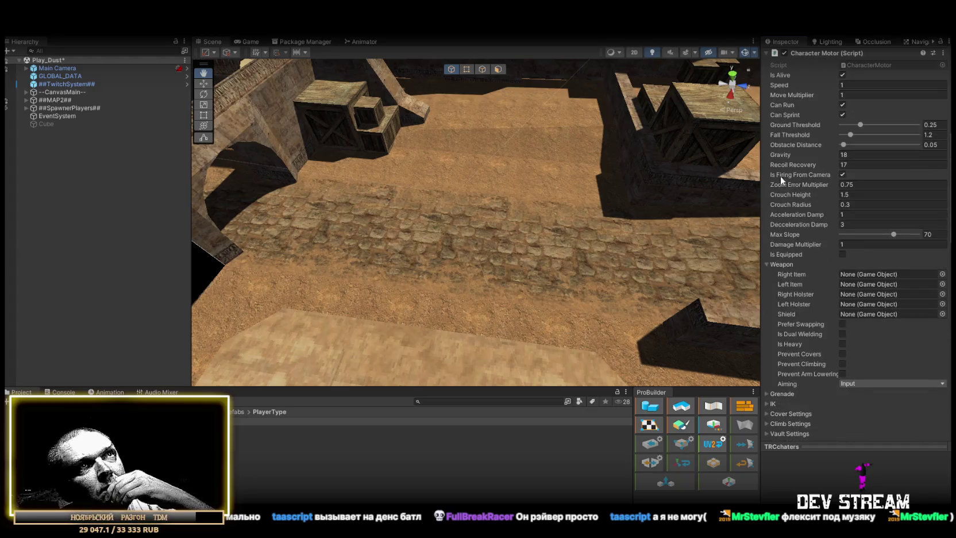
pyautogui.click(772, 161)
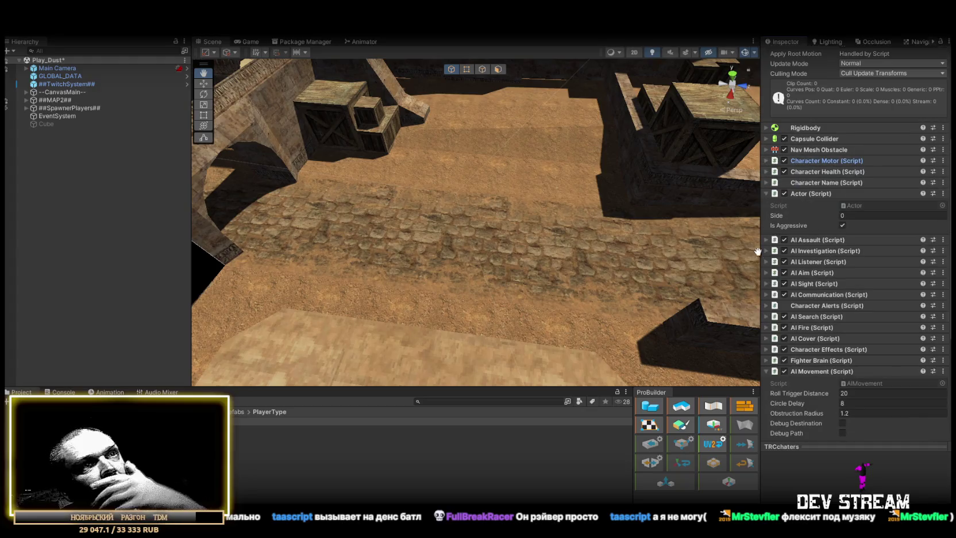
pyautogui.click(767, 360)
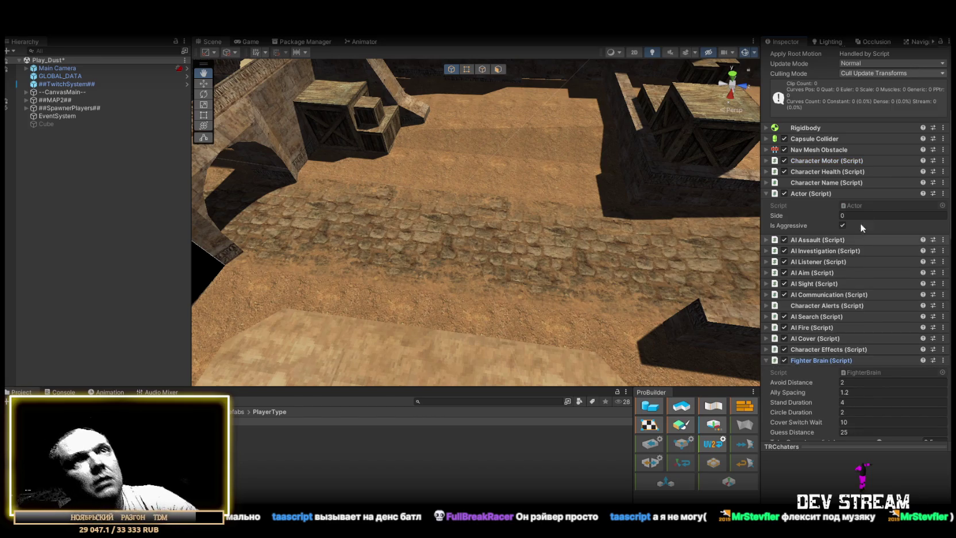
pyautogui.scroll(-10, 815, 253)
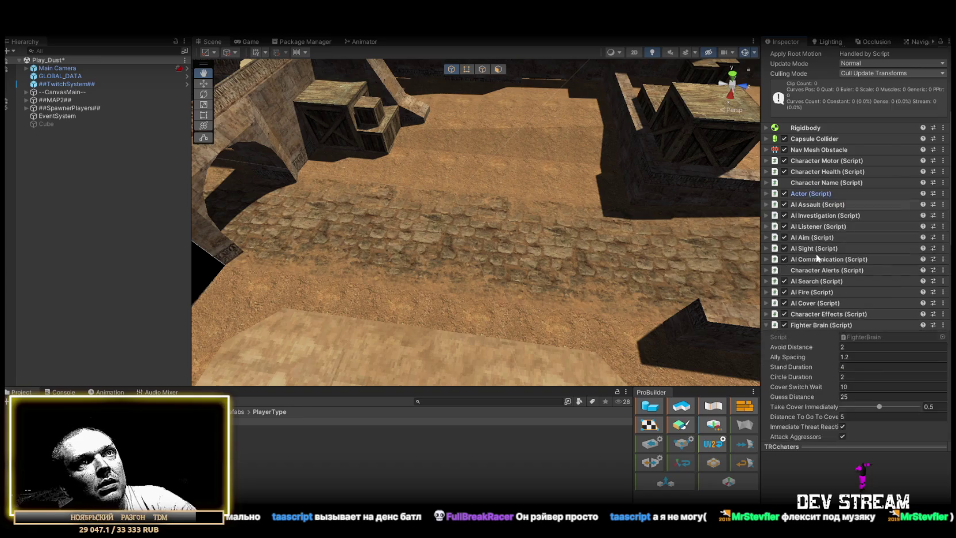
pyautogui.scroll(-5, 871, 323)
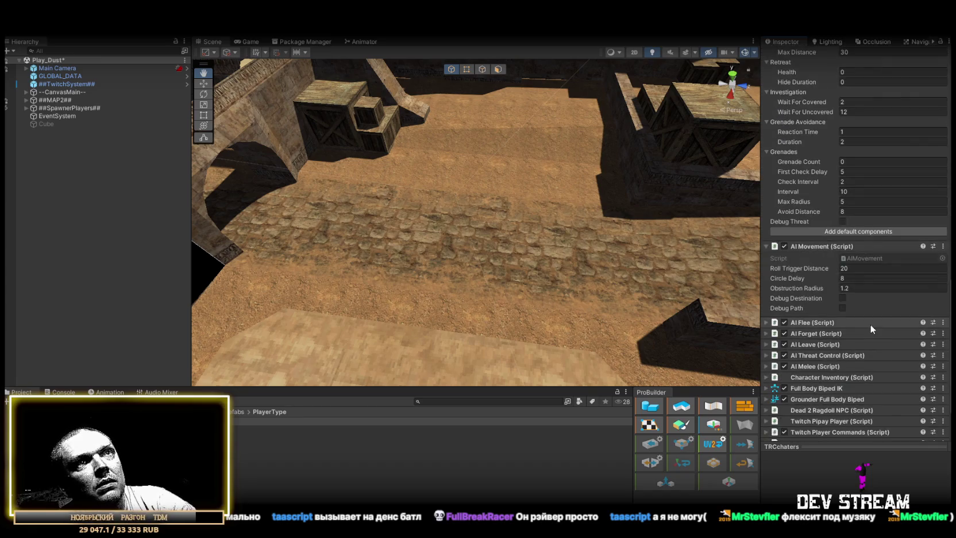
pyautogui.click(865, 365)
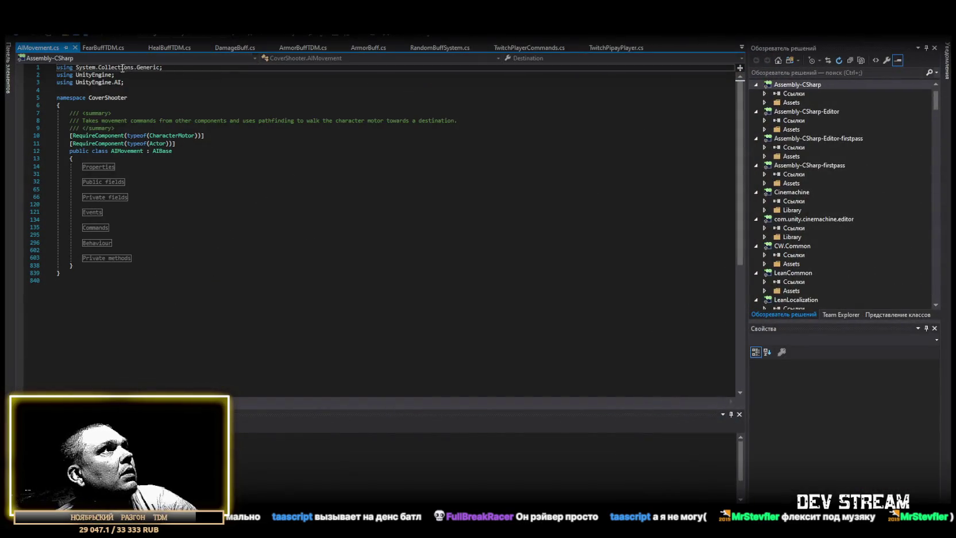
pyautogui.doubleClick(124, 151)
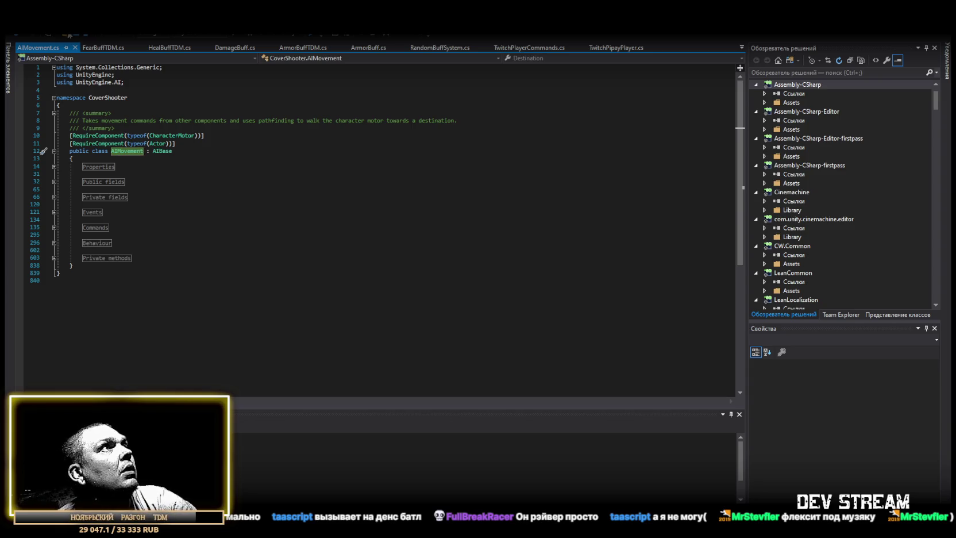
pyautogui.hotkey('alt', 'Tab')
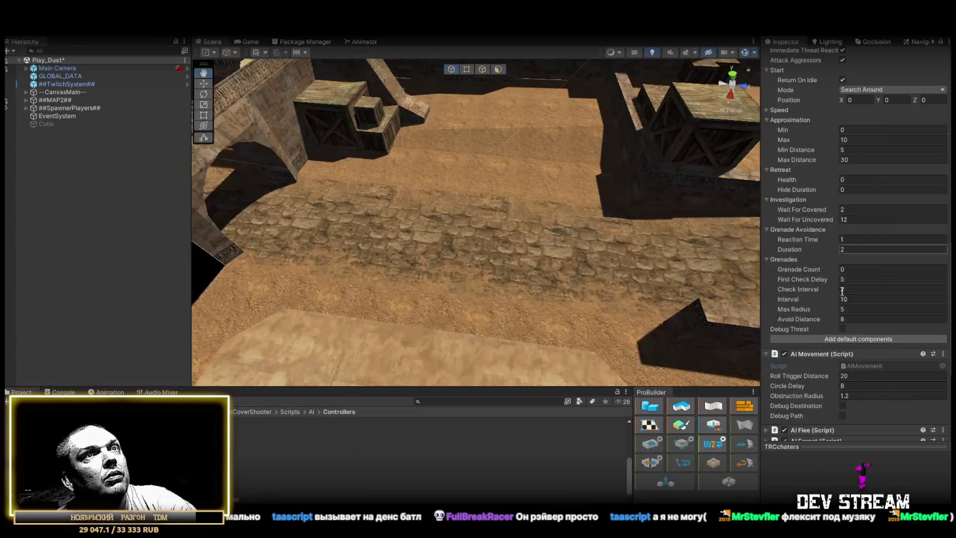
pyautogui.scroll(10, 842, 291)
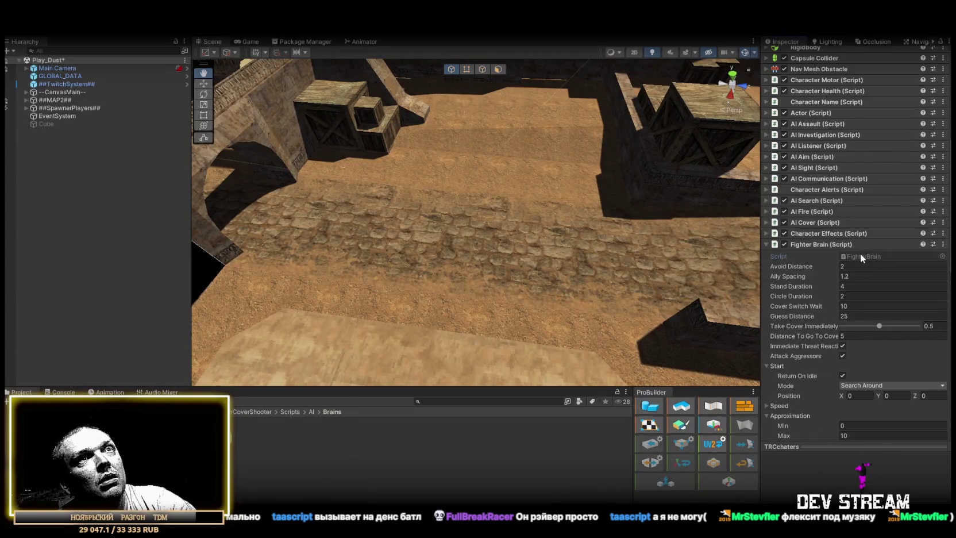
pyautogui.hotkey('alt', 'Tab')
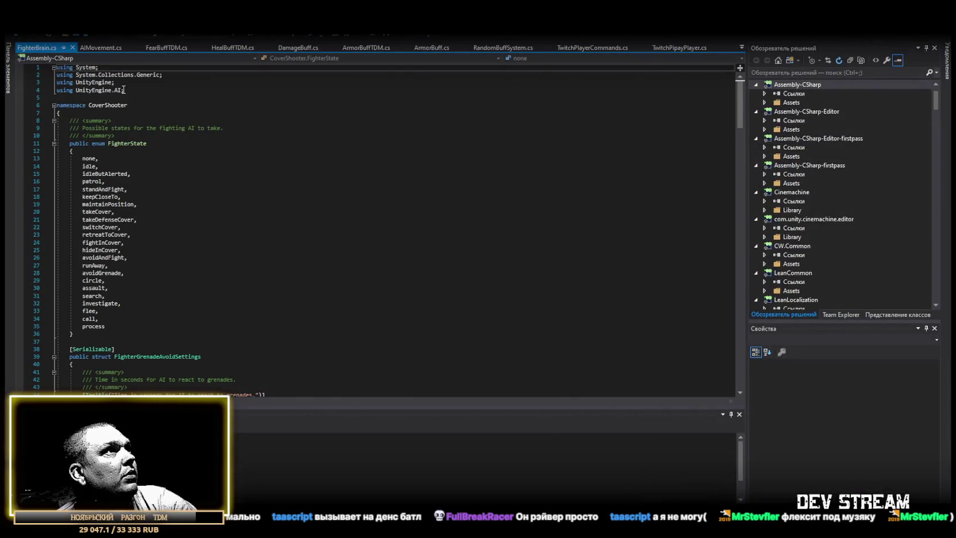
pyautogui.scroll(-6, 194, 242)
pyautogui.scroll(4, 166, 267)
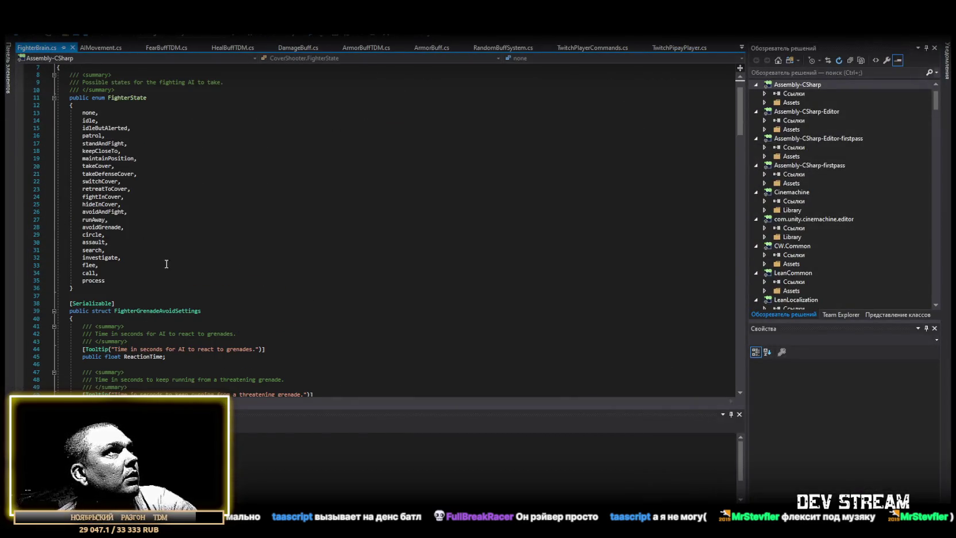
pyautogui.scroll(-5, 114, 274)
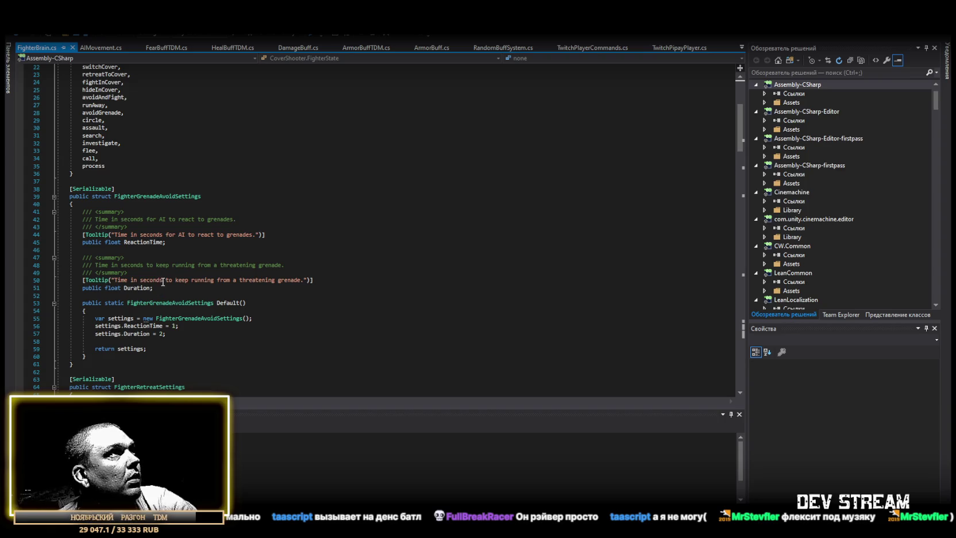
pyautogui.scroll(-1, 194, 291)
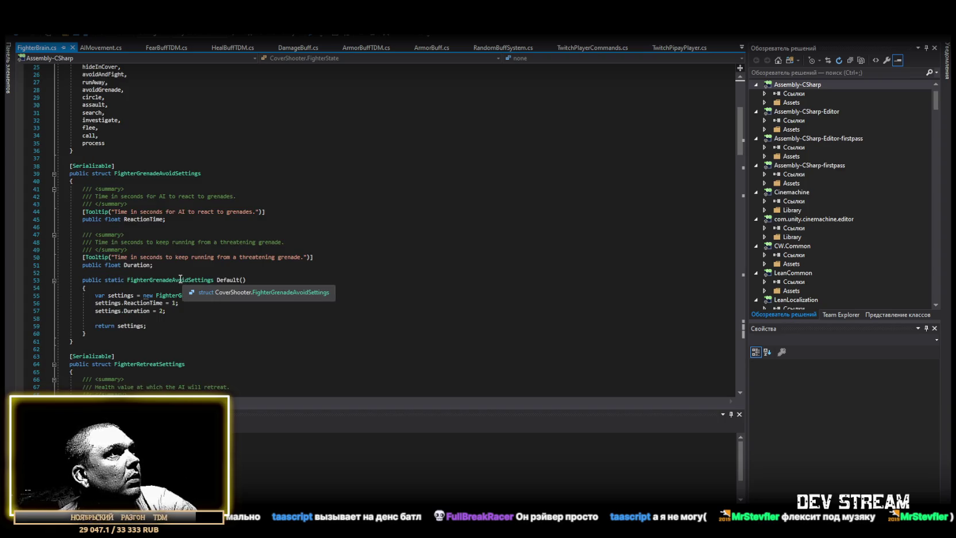
pyautogui.moveTo(144, 270)
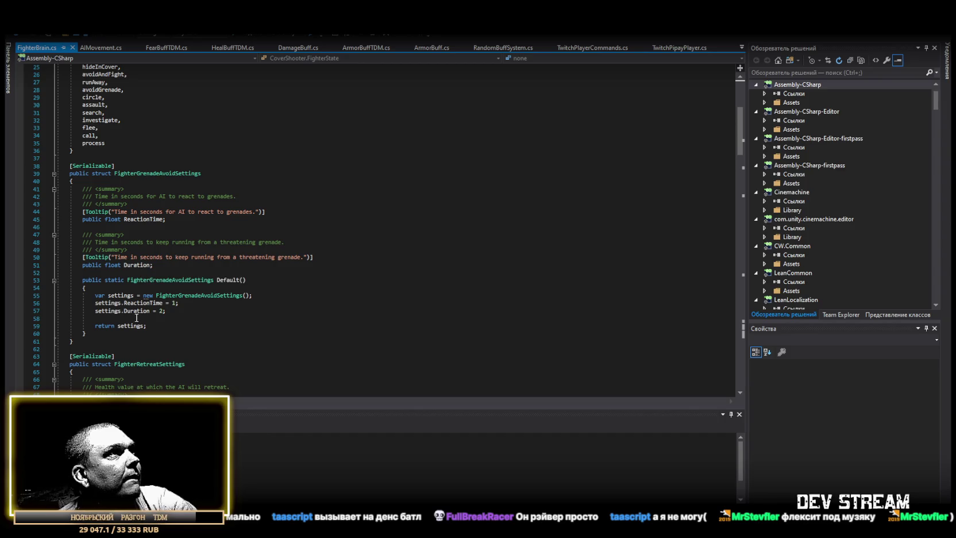
pyautogui.moveTo(137, 315)
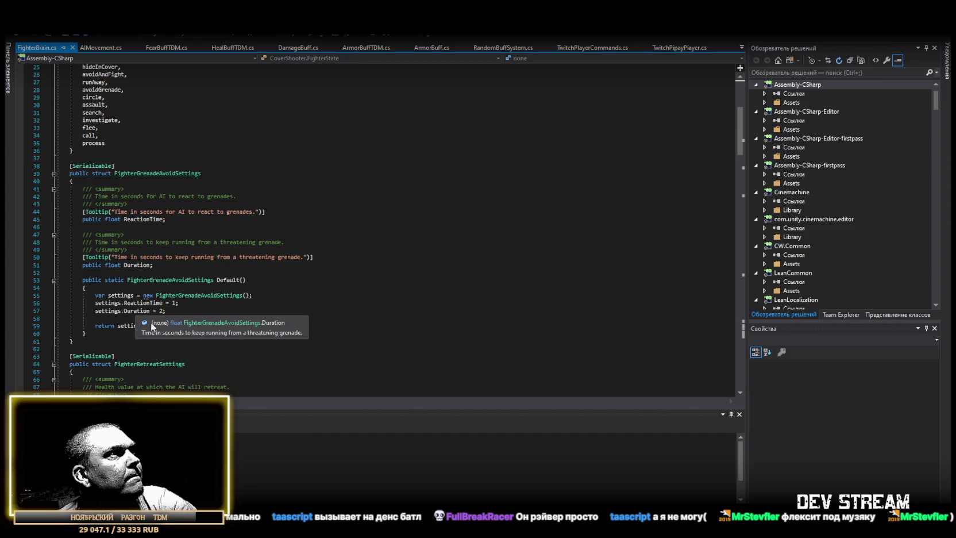
pyautogui.scroll(-5, 155, 325)
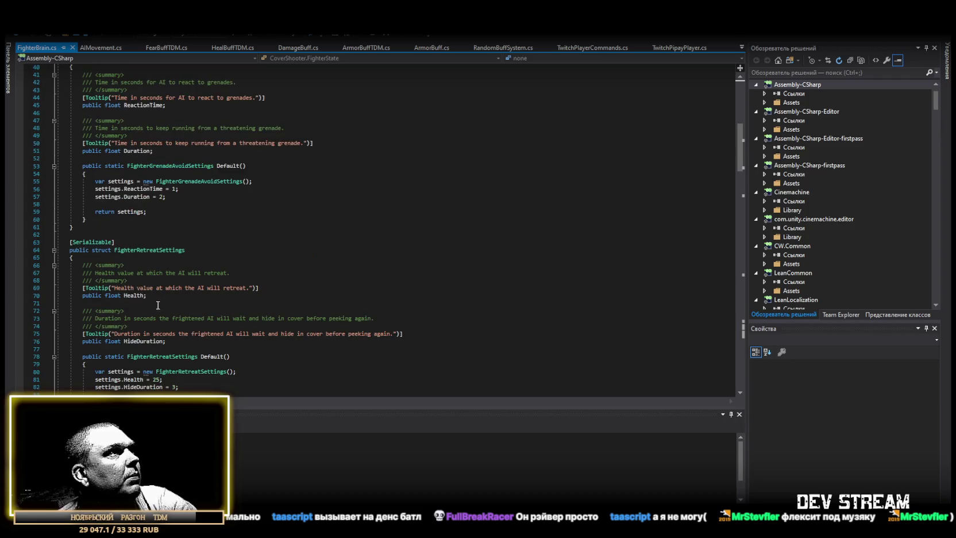
pyautogui.scroll(-3, 142, 256)
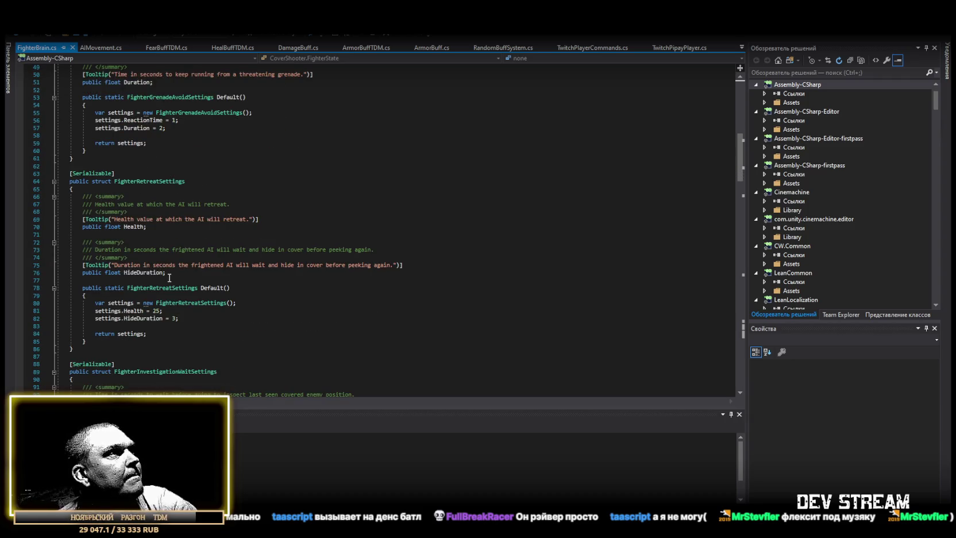
pyautogui.scroll(-3, 166, 278)
pyautogui.scroll(-9, 170, 282)
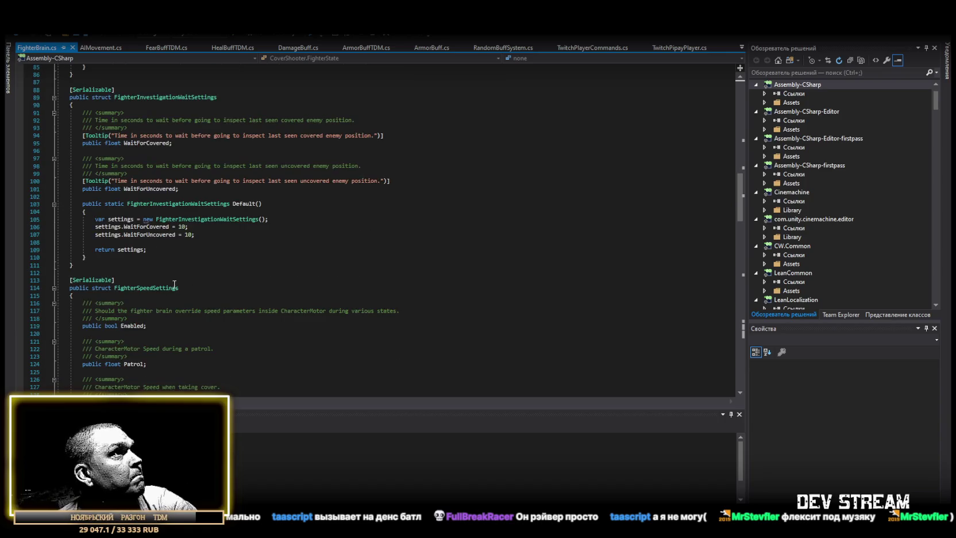
pyautogui.scroll(-20, 196, 292)
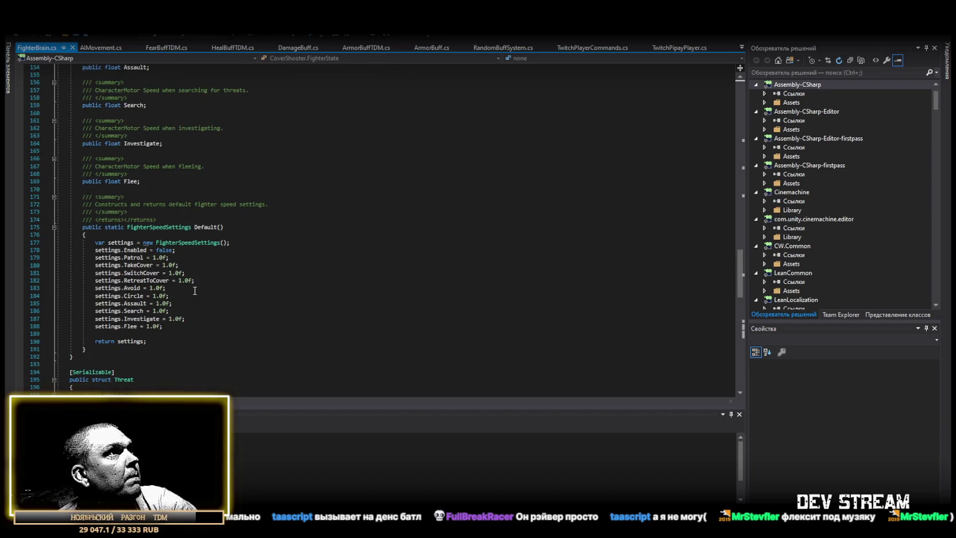
pyautogui.scroll(-9, 195, 291)
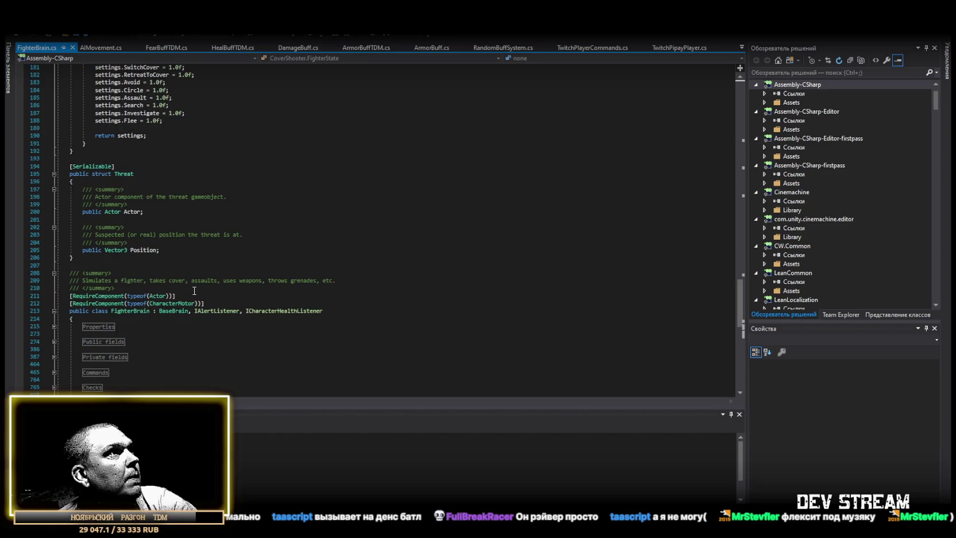
pyautogui.doubleClick(130, 310)
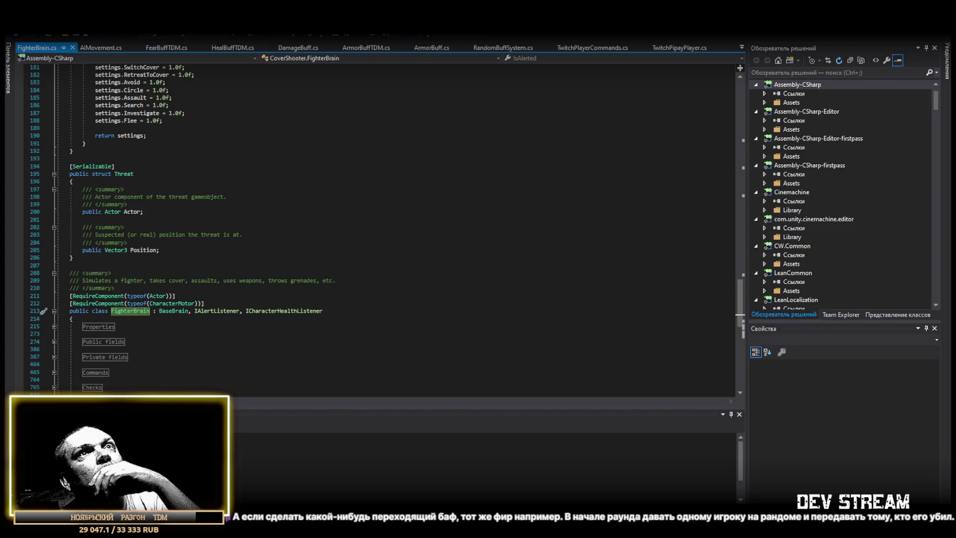
pyautogui.hotkey('alt', 'Tab')
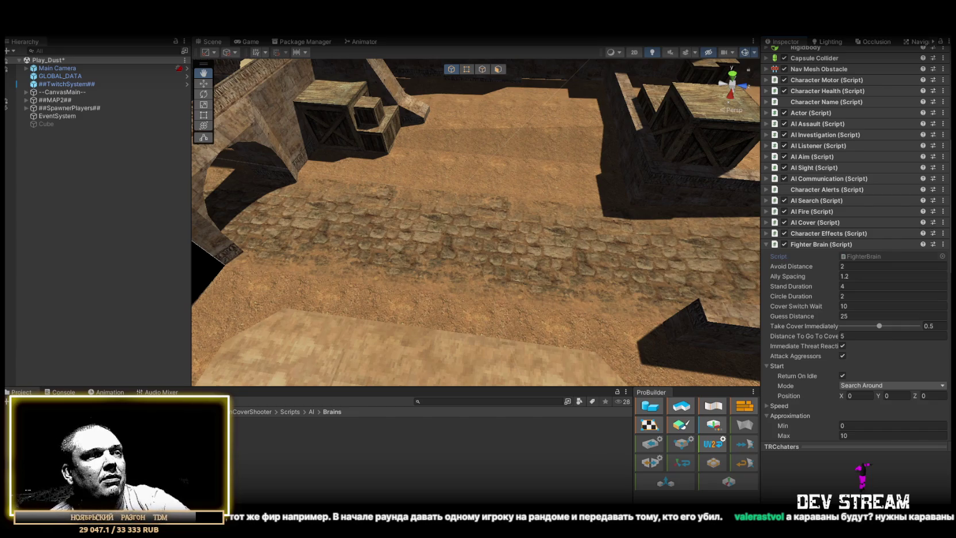
pyautogui.hotkey('alt', 'Tab')
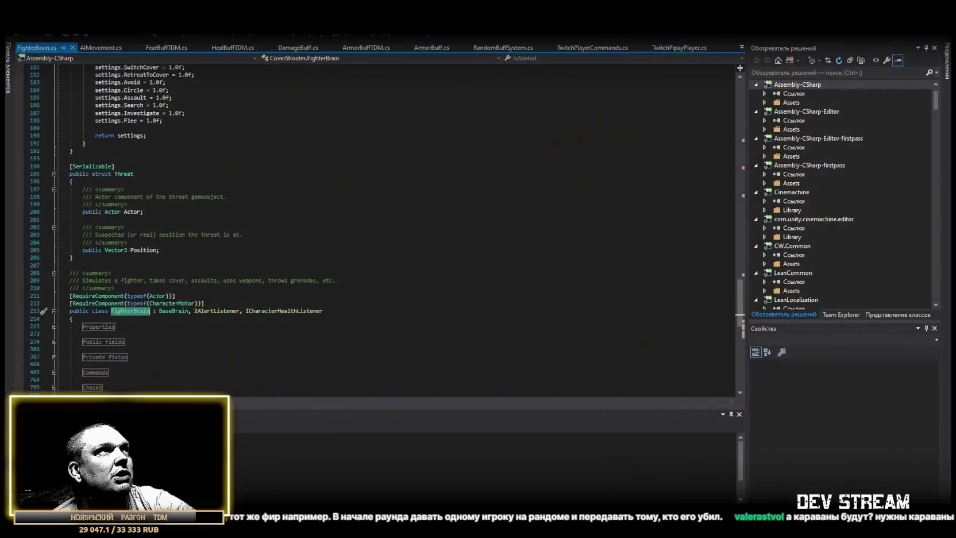
# Overwrite FearBuffTDM.cs with the new buff code and save it.
pyautogui.click(163, 48)
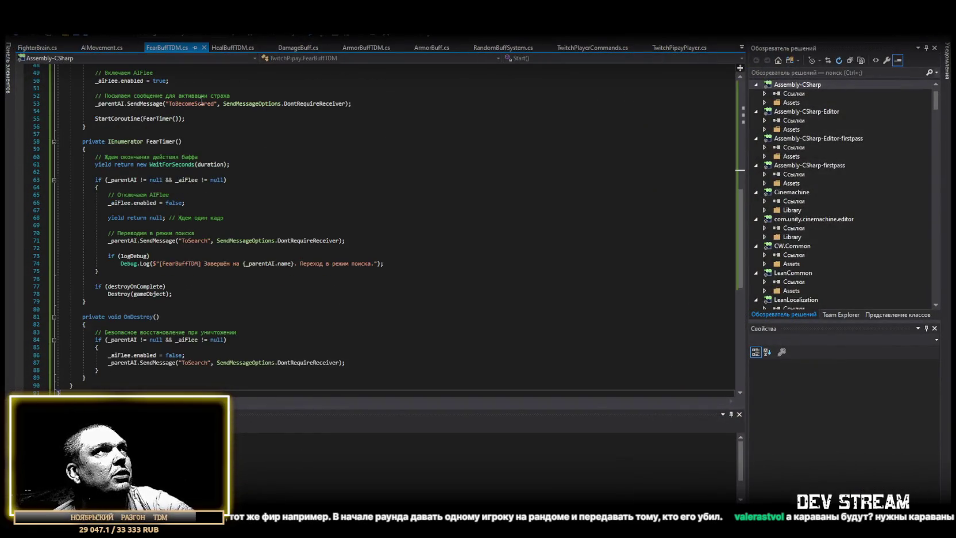
pyautogui.scroll(-8, 229, 178)
pyautogui.scroll(8, 190, 319)
pyautogui.hotkey('ctrl', 'a')
pyautogui.hotkey('ctrl', 'v')
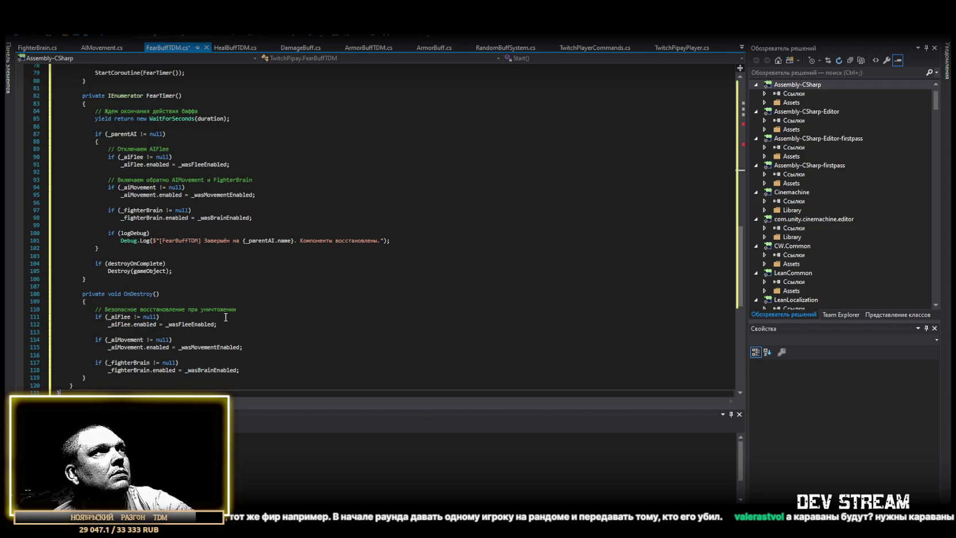
pyautogui.hotkey('ctrl', 's')
# Go to the misspelled FighterBrains type name on line 35.
pyautogui.scroll(19, 267, 292)
pyautogui.scroll(1, 267, 293)
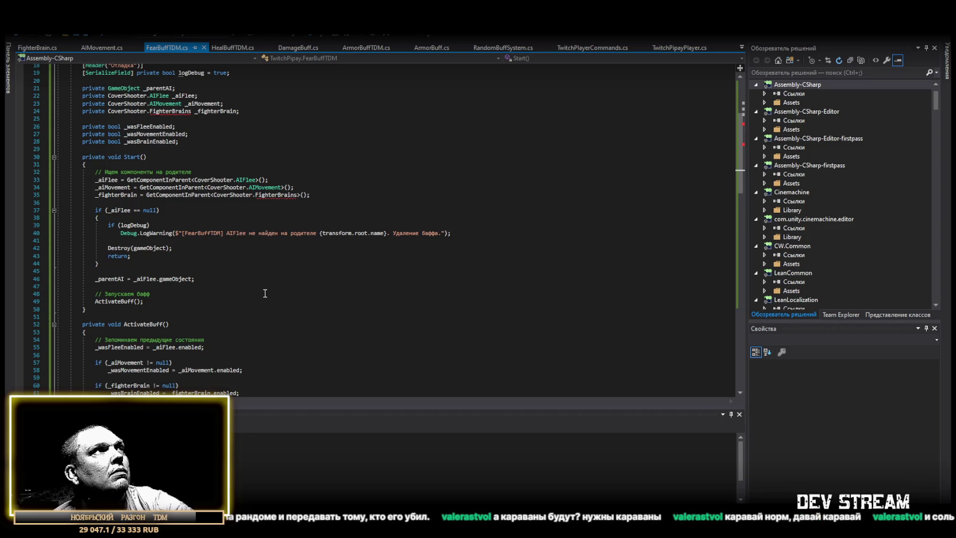
pyautogui.click(299, 196)
# Change FighterBrains to FighterBrain on lines 35 and 24 of FearBuffTDM.cs and save.
pyautogui.press('BackSpace')
pyautogui.click(191, 111)
pyautogui.press('BackSpace')
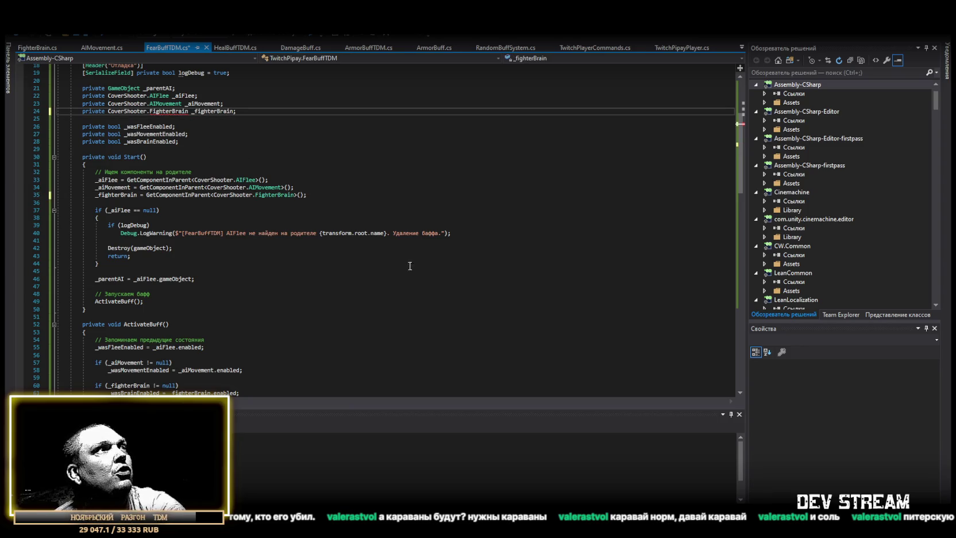
pyautogui.scroll(5, 277, 188)
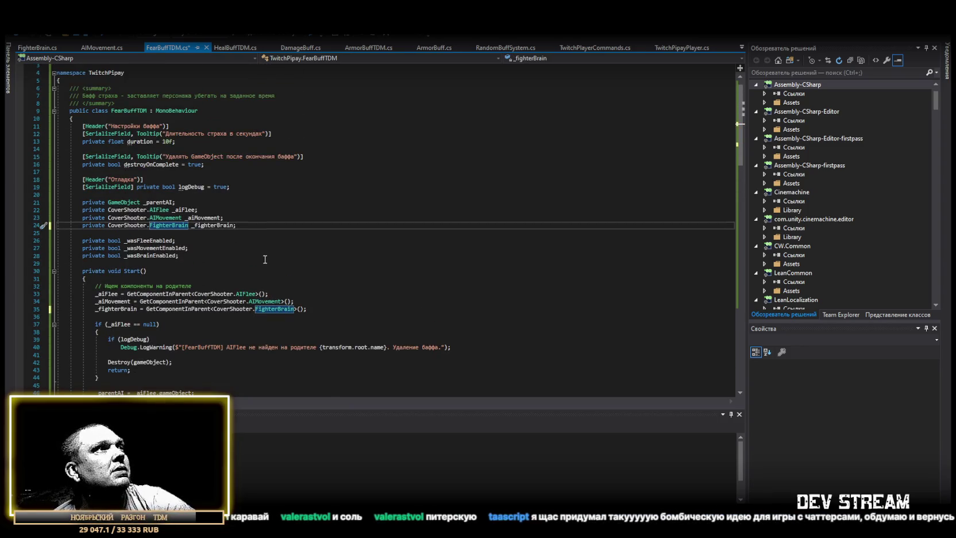
pyautogui.hotkey('ctrl', 's')
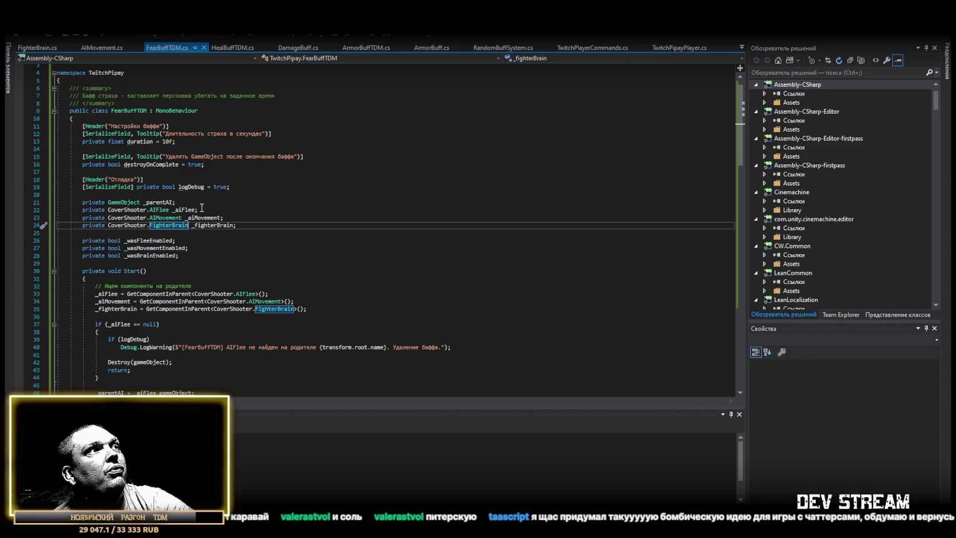
# Review the corrected script, then go back to Unity so it recompiles.
pyautogui.scroll(-3, 256, 207)
pyautogui.scroll(3, 255, 203)
pyautogui.scroll(1, 255, 202)
pyautogui.scroll(-10, 258, 206)
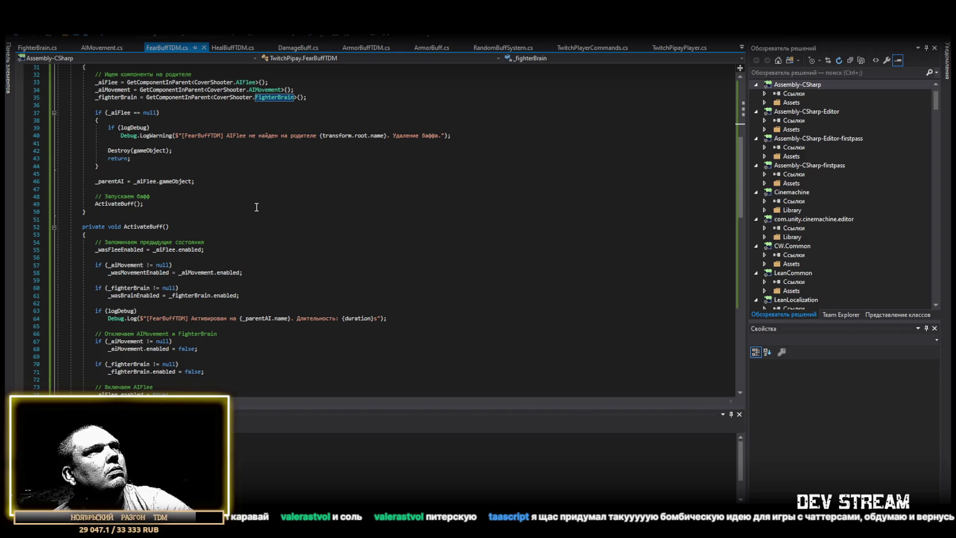
pyautogui.scroll(10, 256, 206)
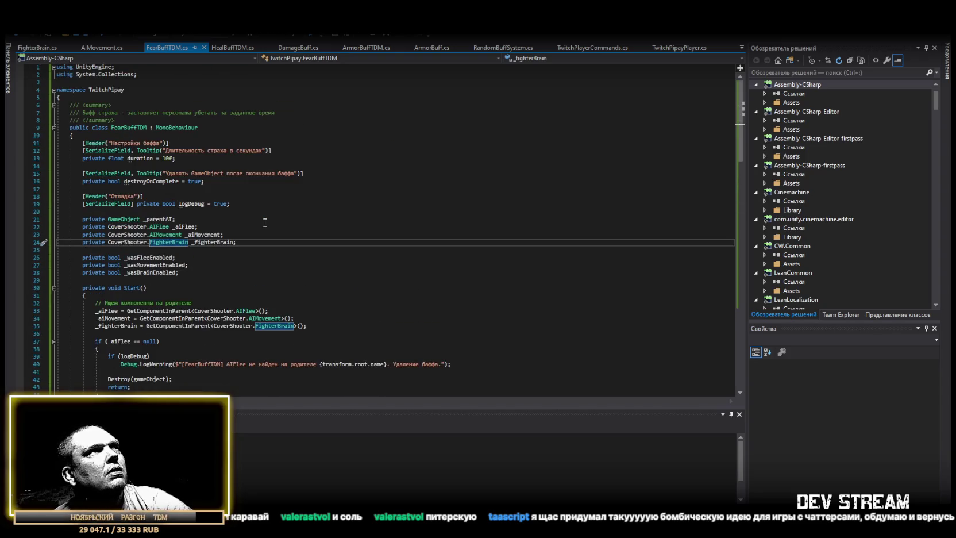
pyautogui.scroll(-4, 265, 222)
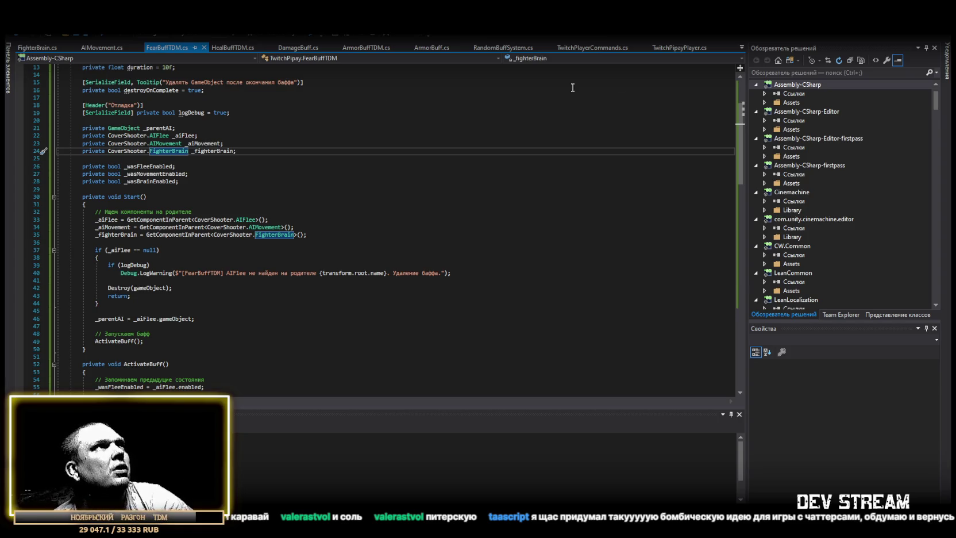
pyautogui.hotkey('alt', 'Tab')
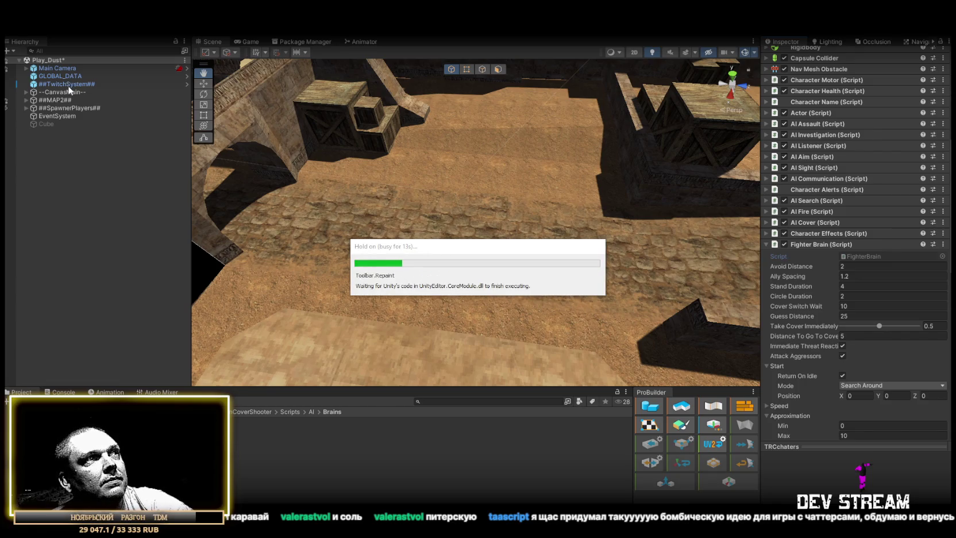
# Enable the Twitch Chat Connector component on ##TwitchSystem##.
pyautogui.click(69, 87)
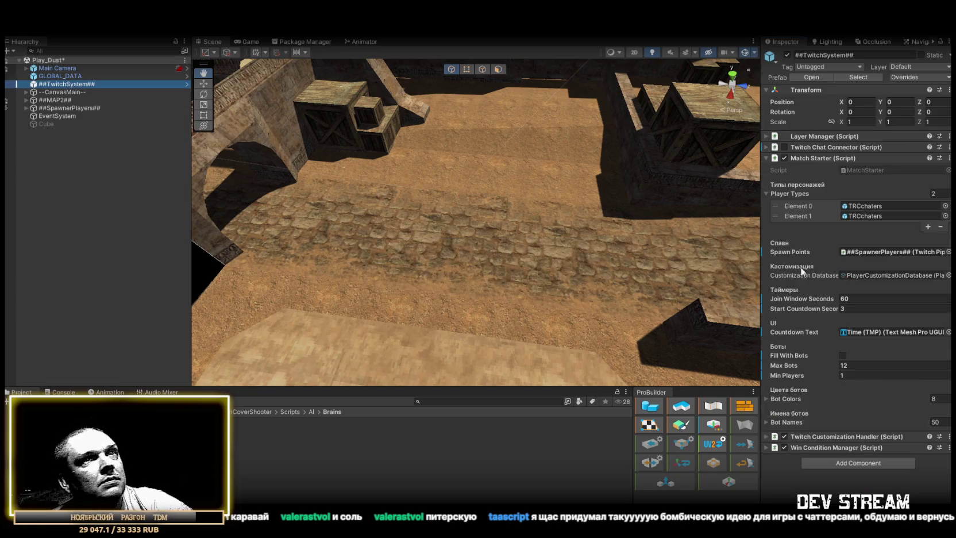
pyautogui.click(783, 147)
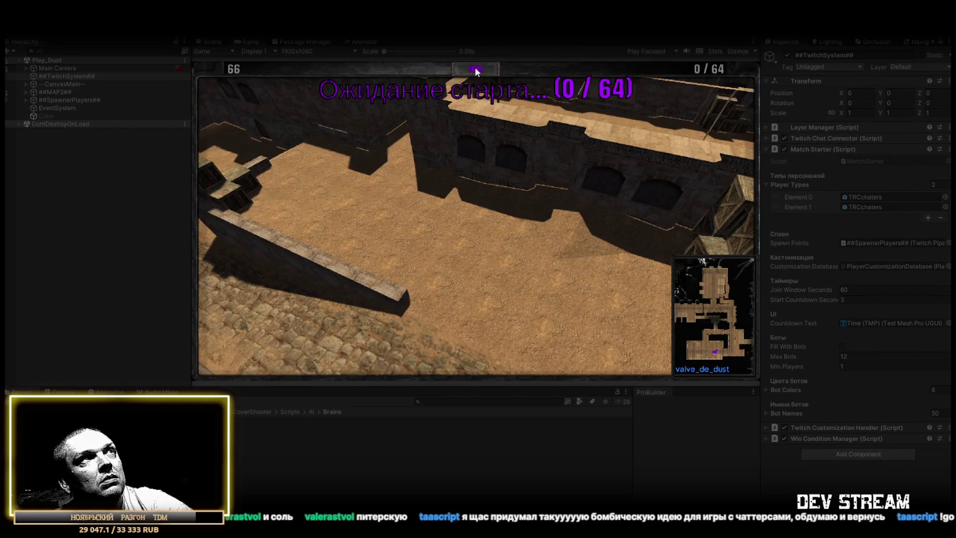
# Start the join countdown so Twitch viewers can enter the match.
pyautogui.click(474, 69)
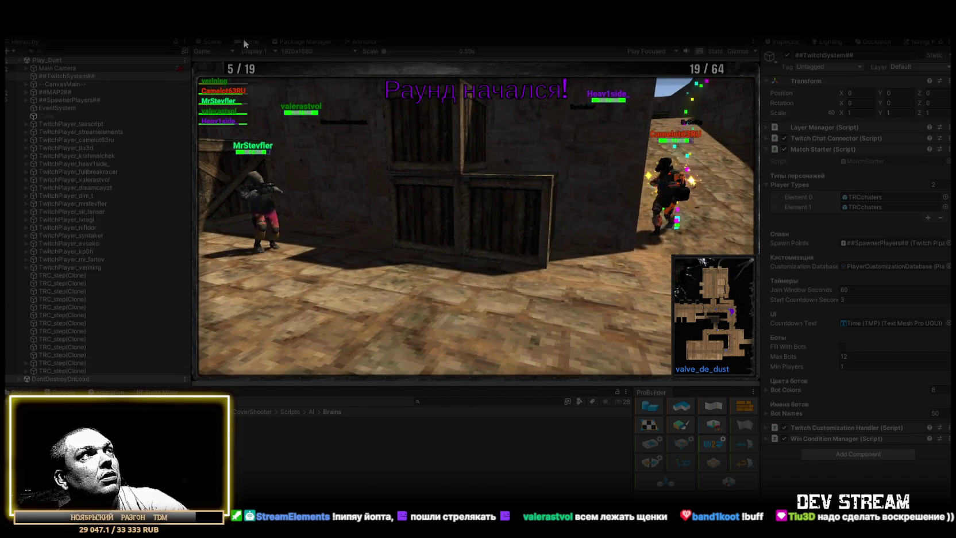
pyautogui.doubleClick(245, 40)
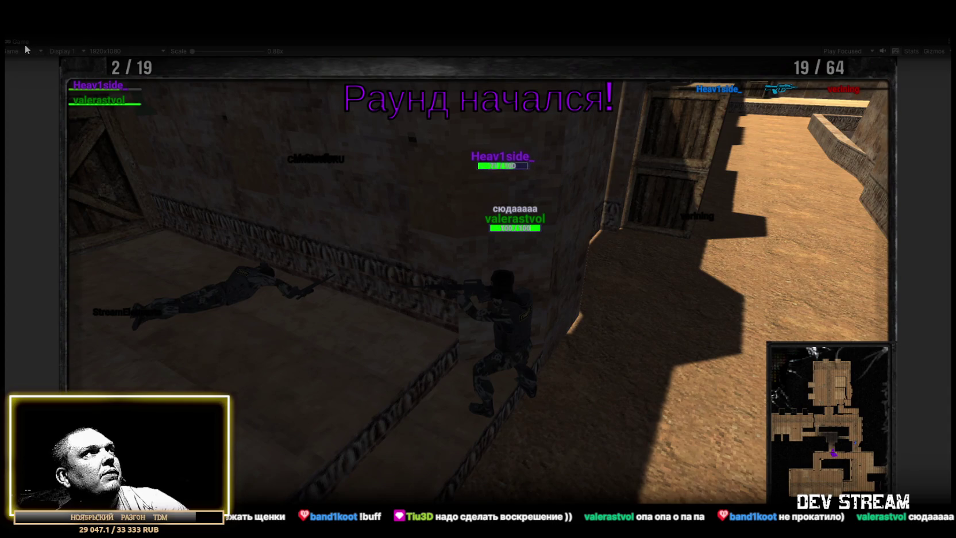
pyautogui.doubleClick(20, 42)
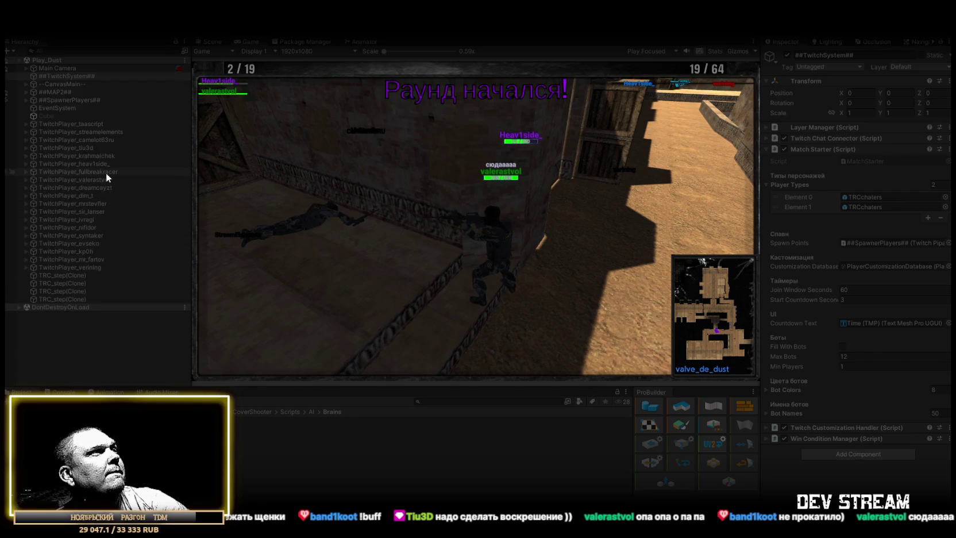
pyautogui.click(103, 178)
# Collapse the Fighter Brain and AI Movement sections in valerastvol's Inspector.
pyautogui.scroll(-5, 844, 310)
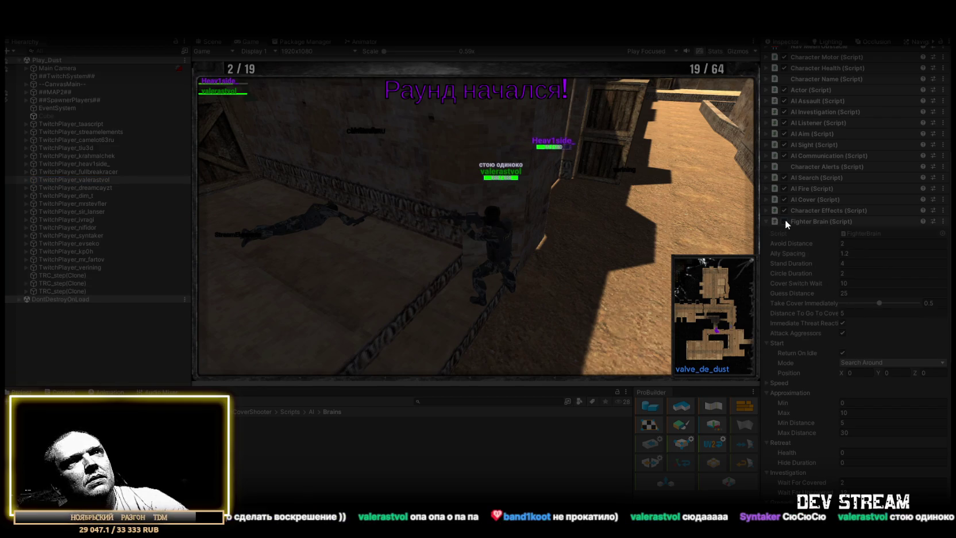
pyautogui.click(766, 221)
pyautogui.click(804, 280)
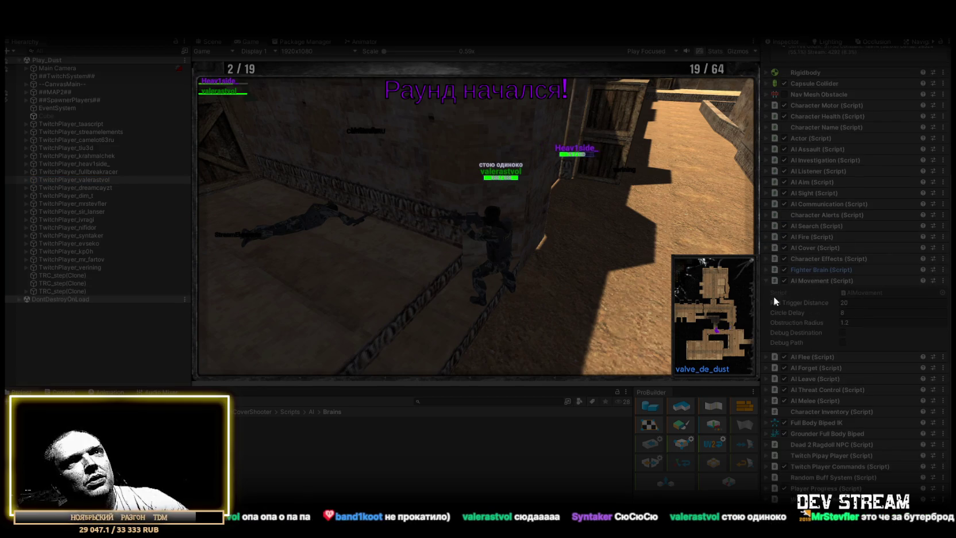
pyautogui.click(766, 280)
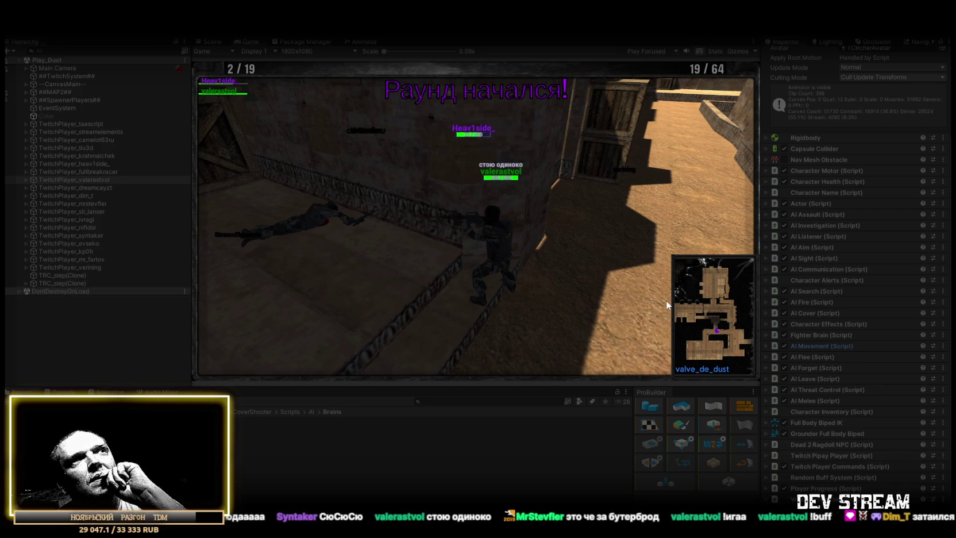
pyautogui.scroll(4, 872, 278)
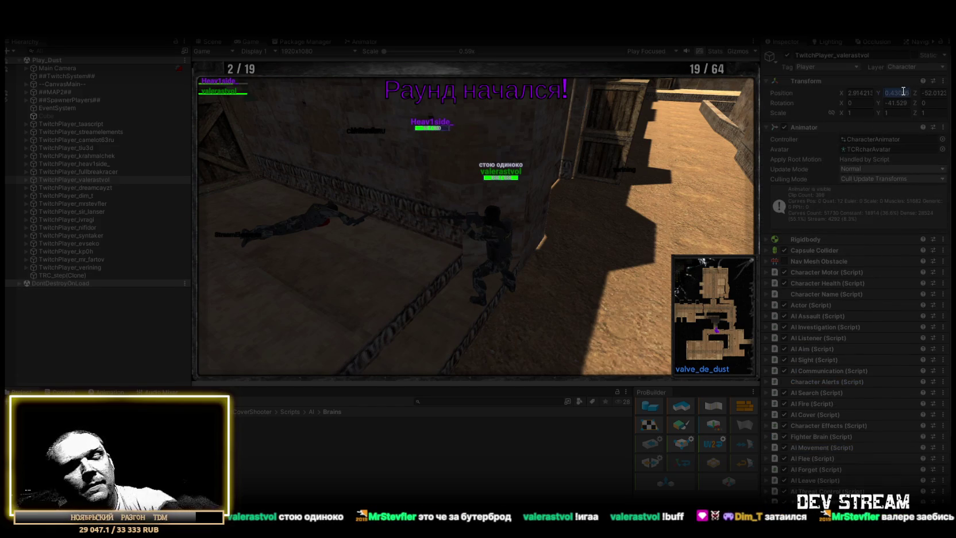
pyautogui.write('2')
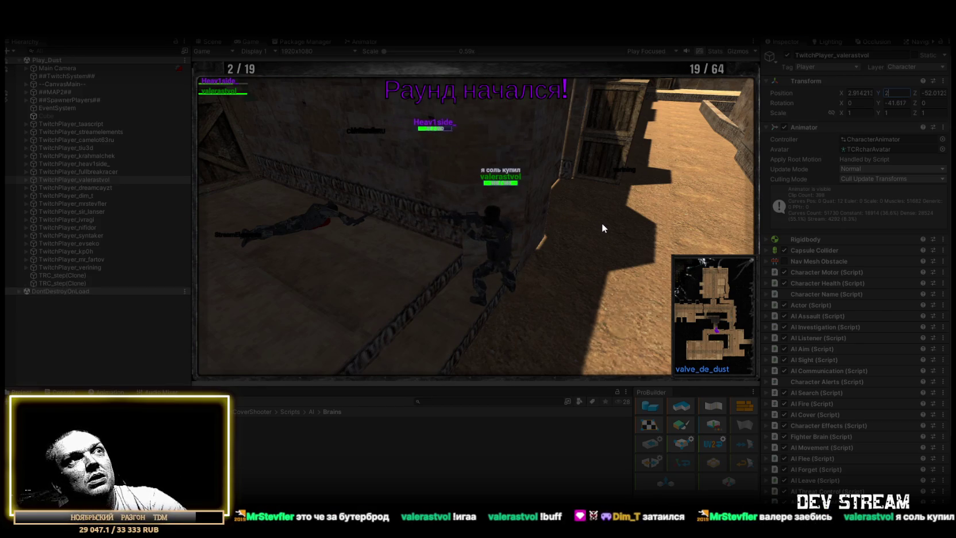
pyautogui.press('Return')
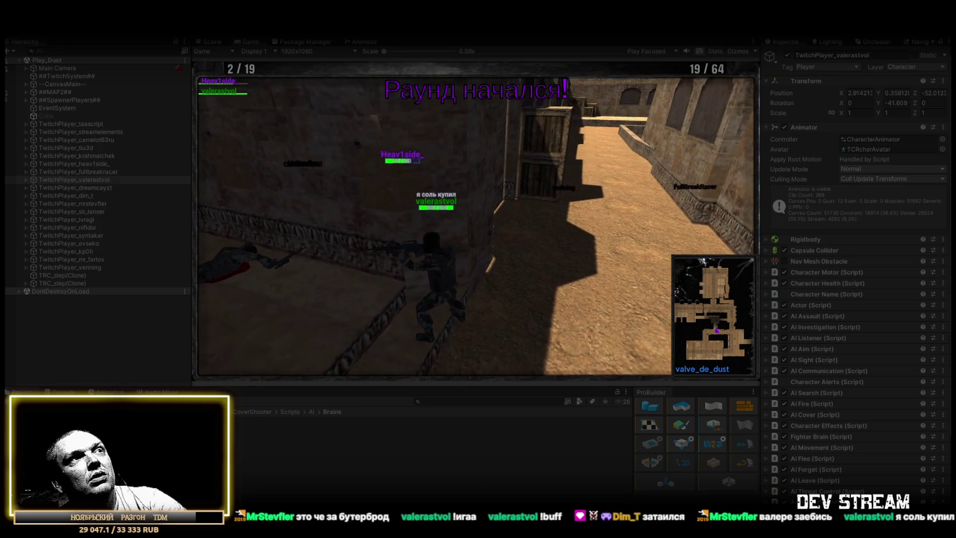
pyautogui.scroll(-3, 797, 416)
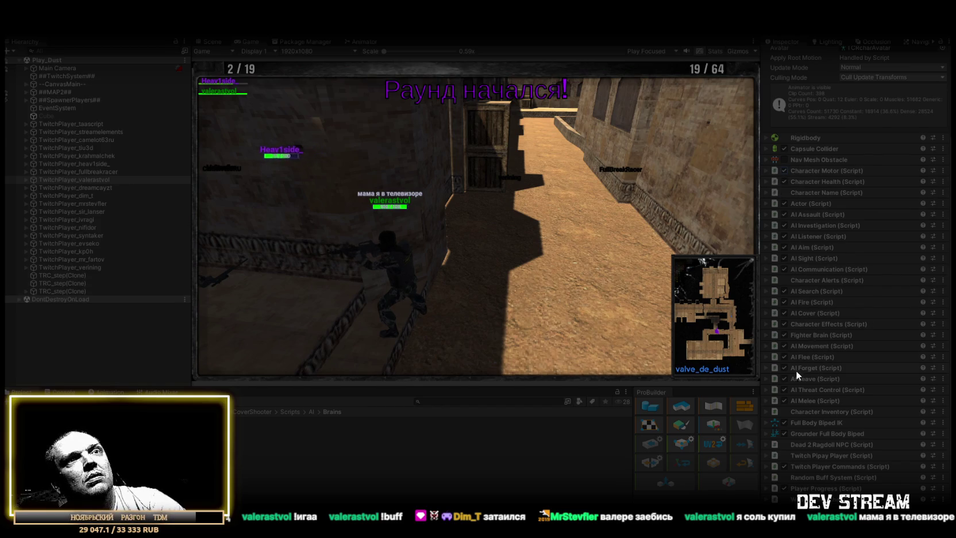
# Switch Fighter Brain's Start Mode to Patrol, then back to Search Around.
pyautogui.click(767, 334)
pyautogui.scroll(-3, 894, 392)
pyautogui.scroll(-1, 893, 388)
pyautogui.click(876, 368)
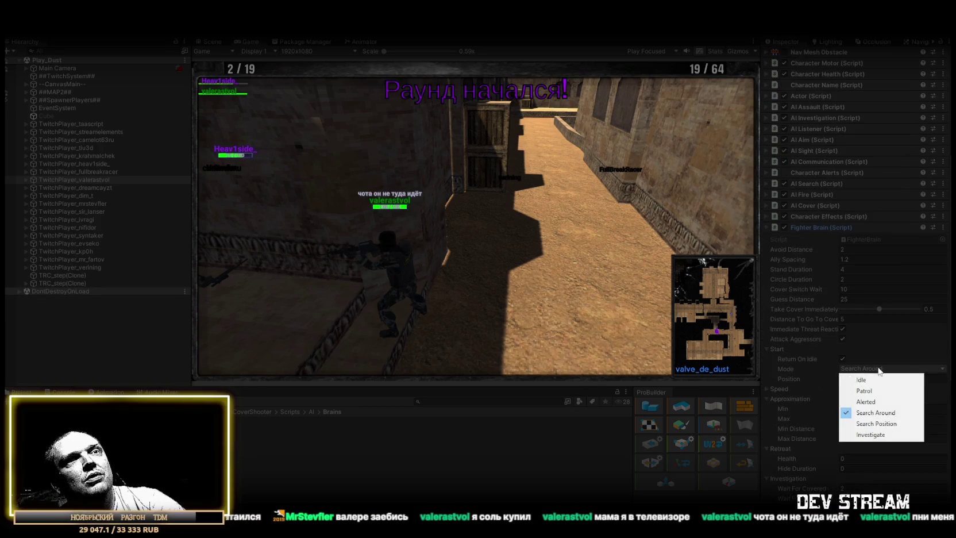
pyautogui.click(878, 367)
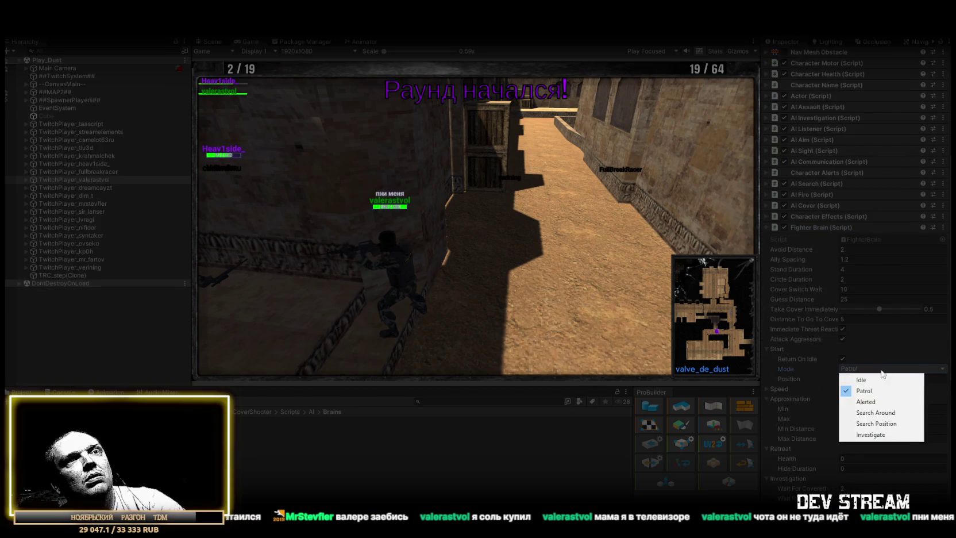
pyautogui.click(875, 410)
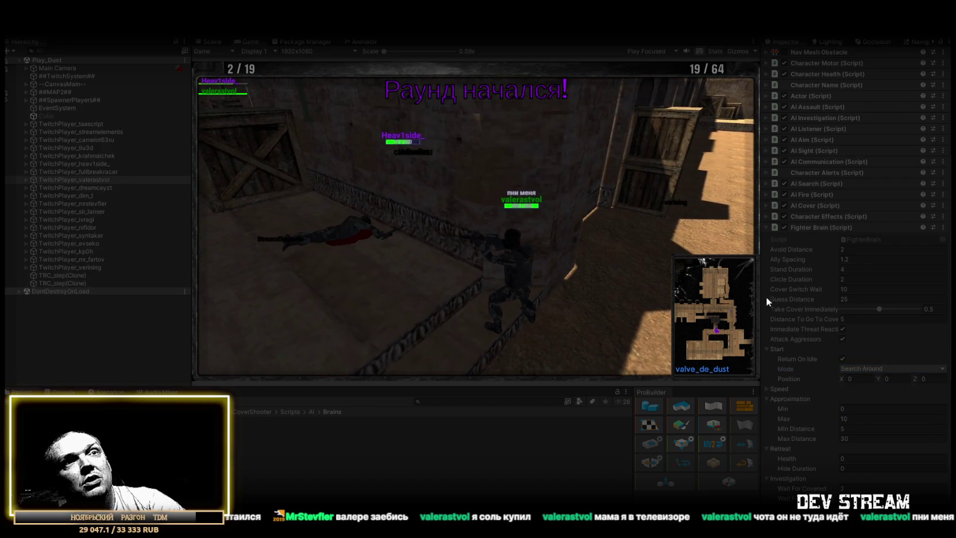
# Disable valerastvol's AI Melee (Script) component.
pyautogui.scroll(-1, 884, 333)
pyautogui.scroll(-10, 884, 332)
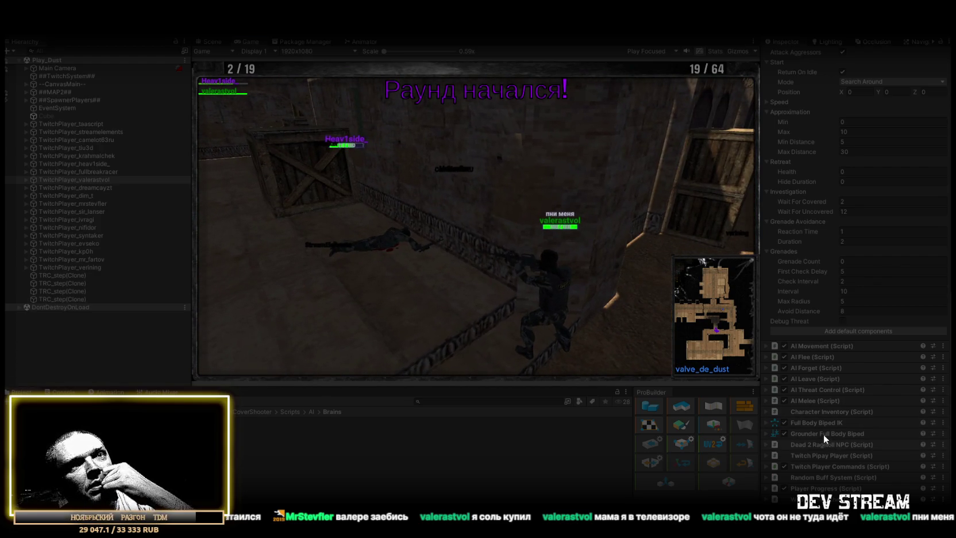
pyautogui.click(784, 401)
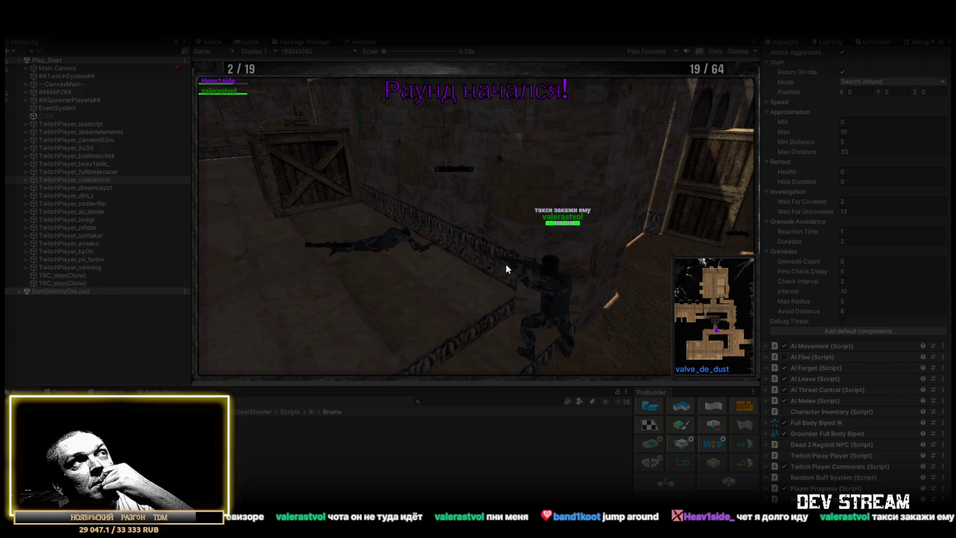
pyautogui.click(209, 41)
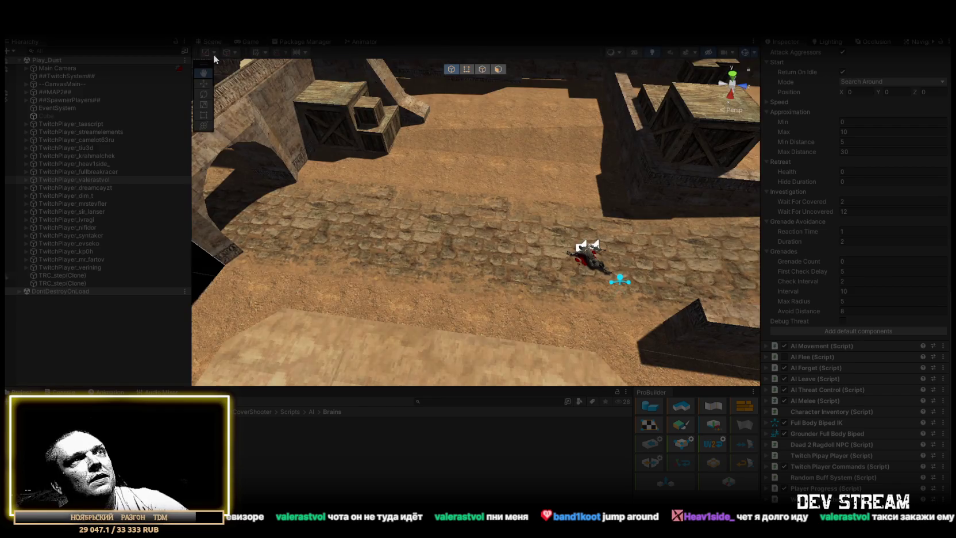
pyautogui.moveTo(437, 156)
pyautogui.mouseDown()
pyautogui.moveTo(242, 212)
pyautogui.moveTo(131, 230)
pyautogui.mouseUp()
pyautogui.doubleClick(92, 182)
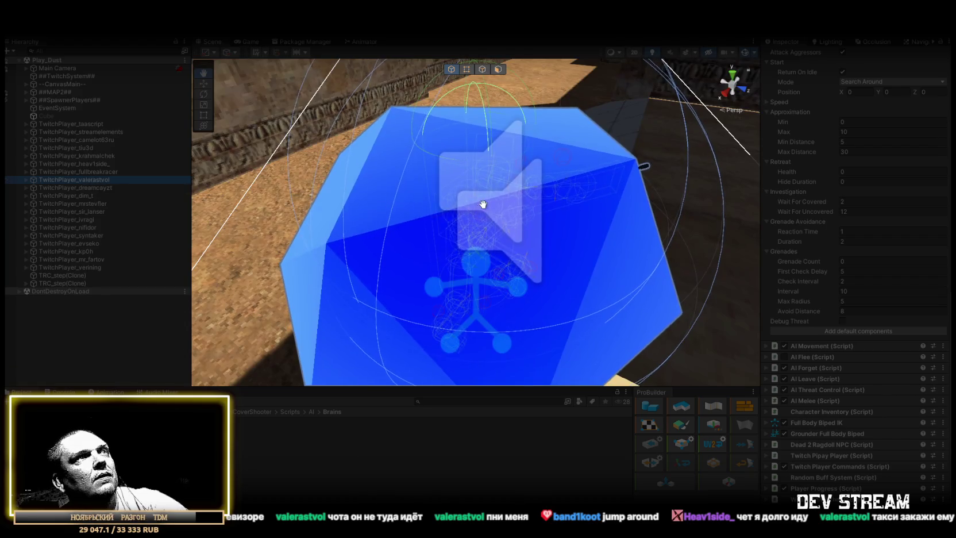
pyautogui.moveTo(581, 180)
pyautogui.mouseDown()
pyautogui.moveTo(552, 162)
pyautogui.moveTo(571, 162)
pyautogui.moveTo(591, 167)
pyautogui.moveTo(494, 172)
pyautogui.moveTo(326, 223)
pyautogui.moveTo(277, 255)
pyautogui.moveTo(305, 260)
pyautogui.moveTo(410, 224)
pyautogui.moveTo(436, 264)
pyautogui.moveTo(458, 274)
pyautogui.moveTo(496, 273)
pyautogui.moveTo(870, 388)
pyautogui.mouseUp()
pyautogui.scroll(-5, 551, 155)
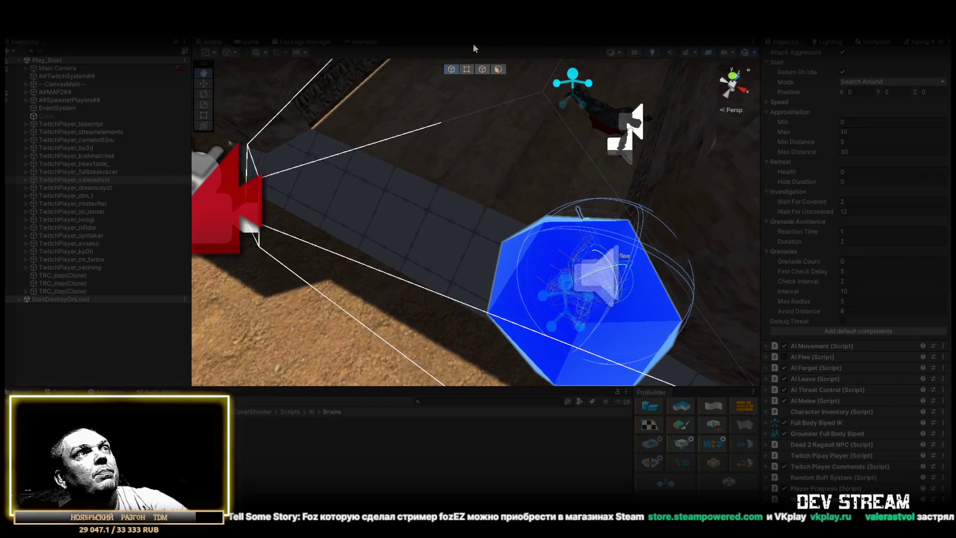
pyautogui.scroll(-5, 495, 214)
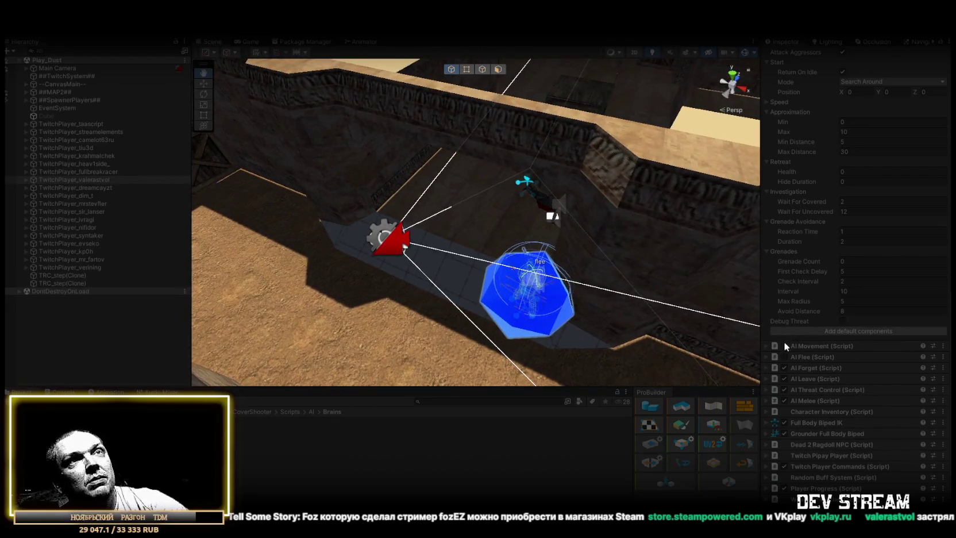
pyautogui.scroll(3, 829, 344)
pyautogui.scroll(2, 830, 340)
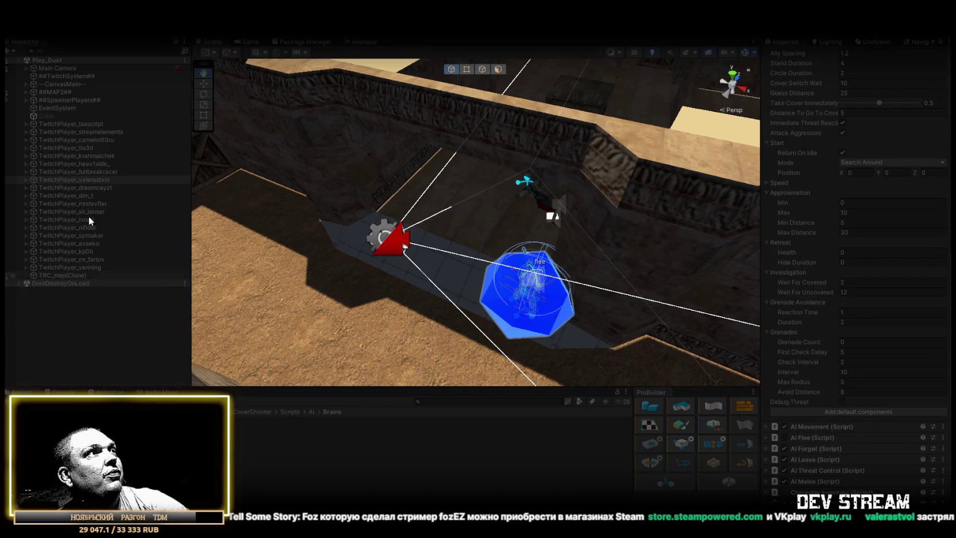
pyautogui.click(27, 180)
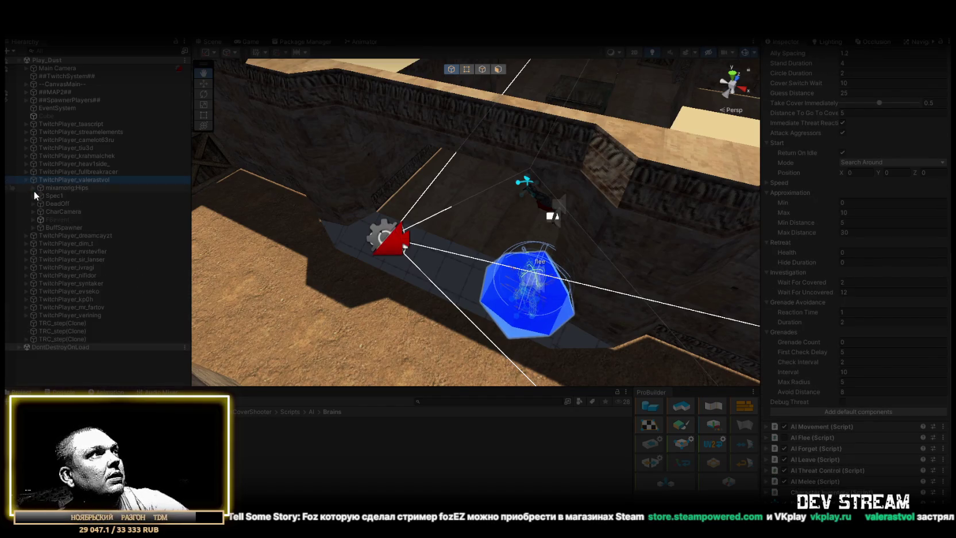
pyautogui.click(28, 227)
pyautogui.click(32, 226)
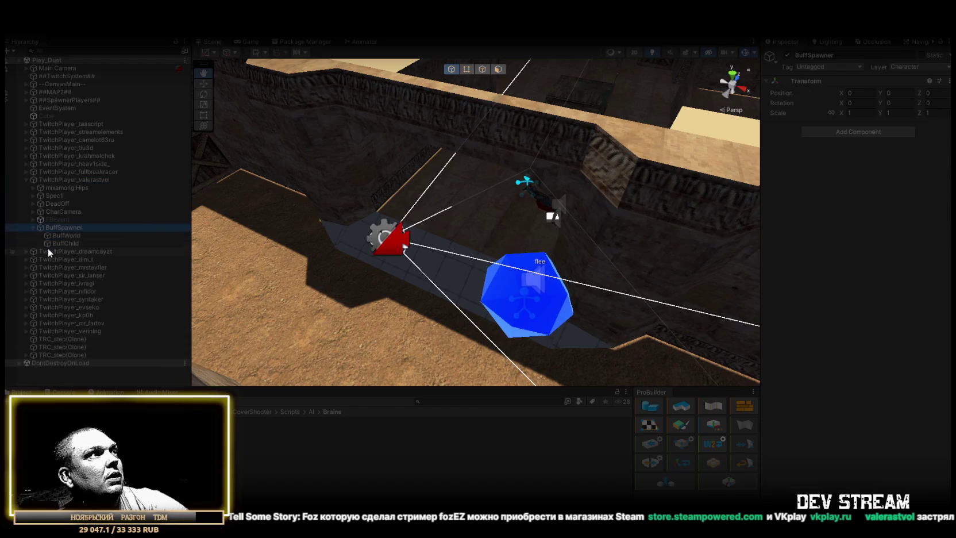
pyautogui.click(60, 243)
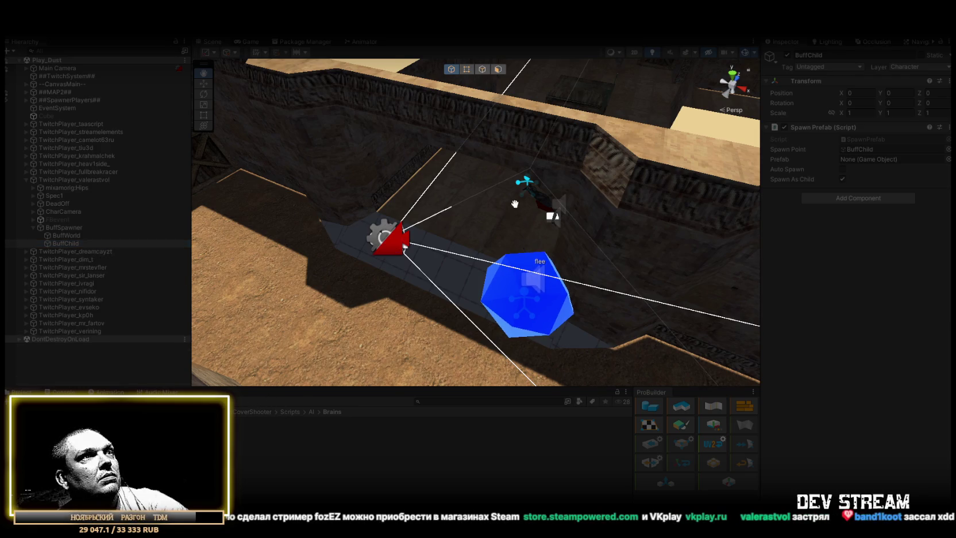
pyautogui.scroll(-10, 515, 204)
pyautogui.moveTo(476, 203); pyautogui.dragTo(288, 248)
pyautogui.moveTo(256, 254)
pyautogui.mouseDown()
pyautogui.moveTo(110, 254)
pyautogui.moveTo(86, 242)
pyautogui.mouseUp()
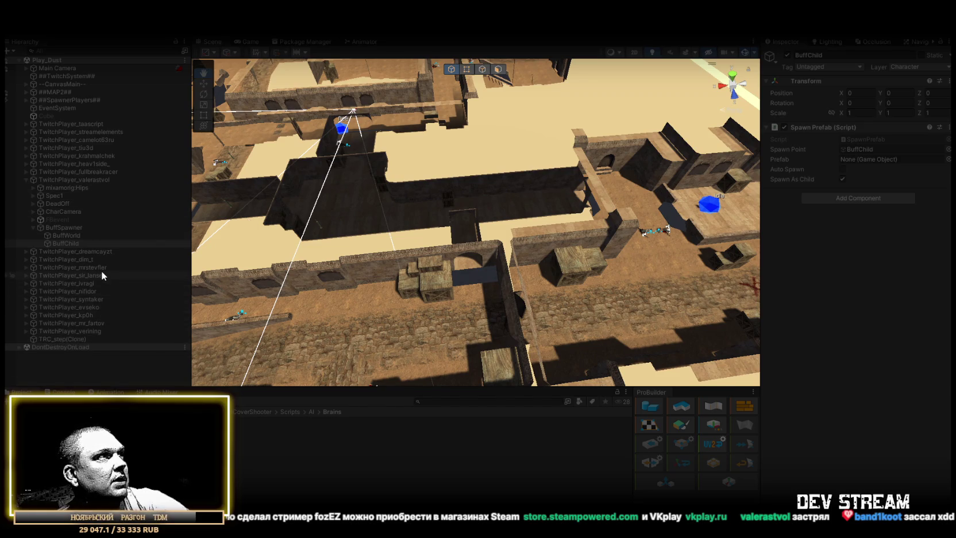
# Set valerastvol's Fighter Brain Start Mode to Alerted.
pyautogui.click(92, 179)
pyautogui.scroll(-5, 839, 352)
pyautogui.click(868, 389)
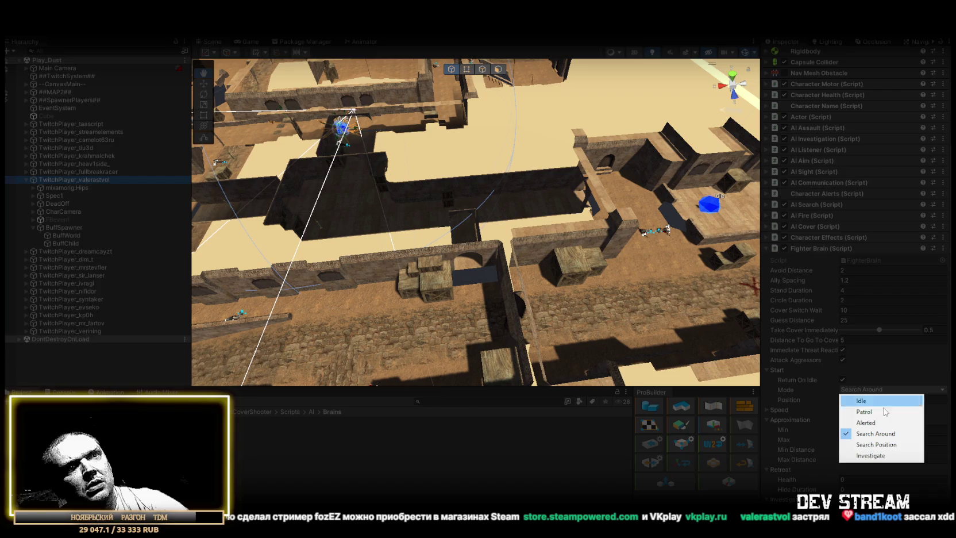
pyautogui.click(873, 423)
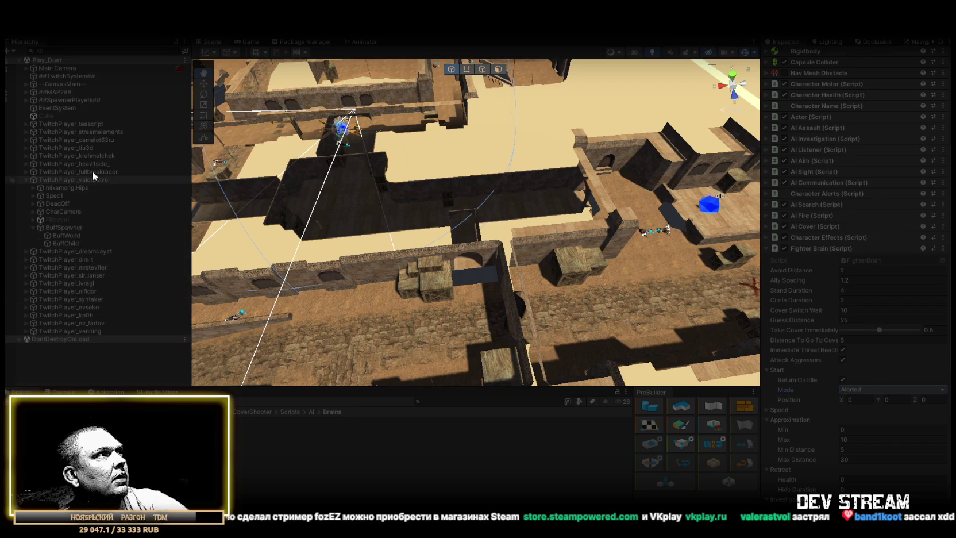
# Set heav1side's Start Mode to Alerted with Return On Idle and Fighter Brain enabled.
pyautogui.click(108, 164)
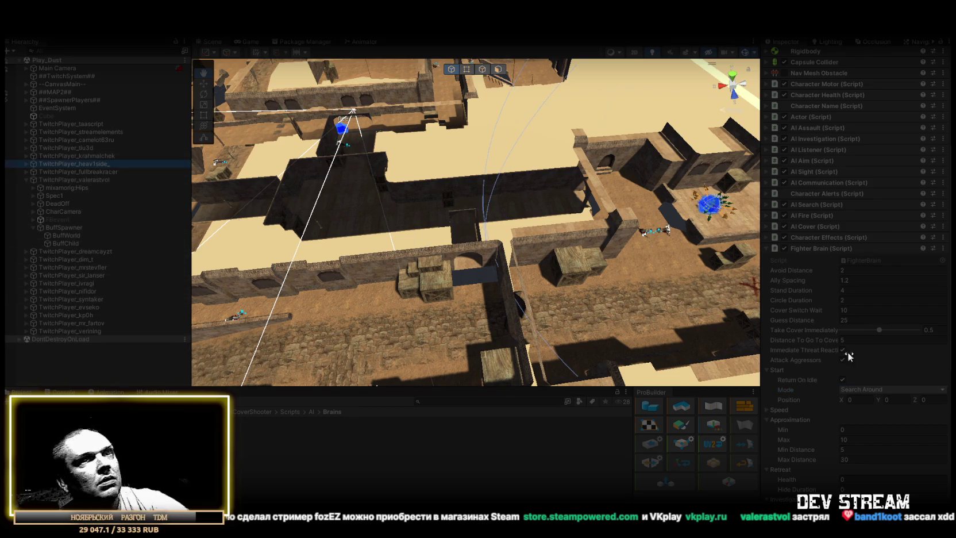
pyautogui.click(890, 390)
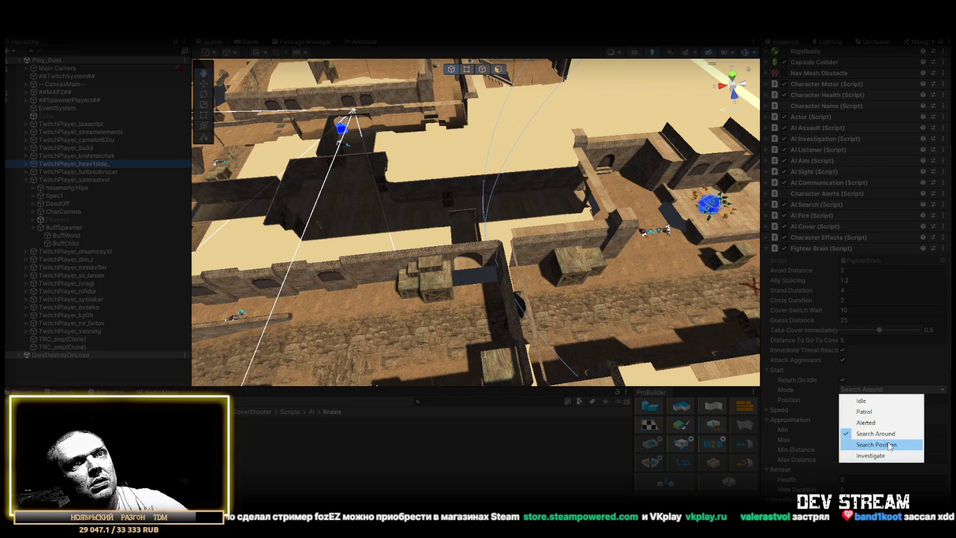
pyautogui.click(869, 427)
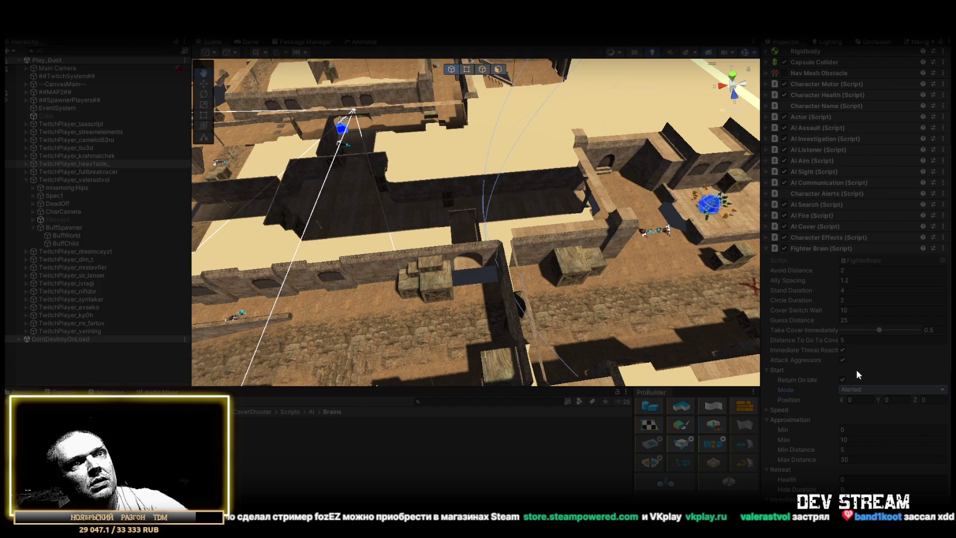
pyautogui.click(841, 379)
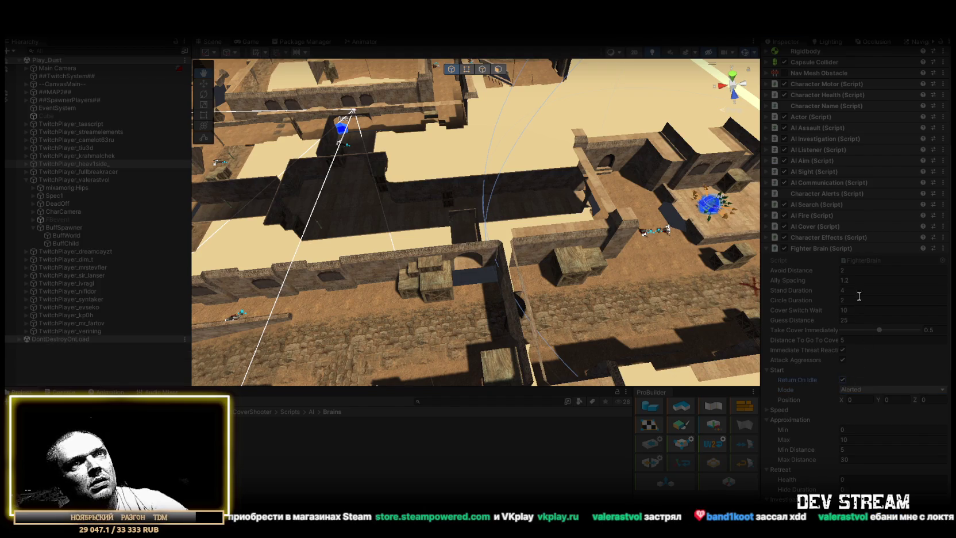
pyautogui.click(784, 249)
pyautogui.scroll(5, 689, 244)
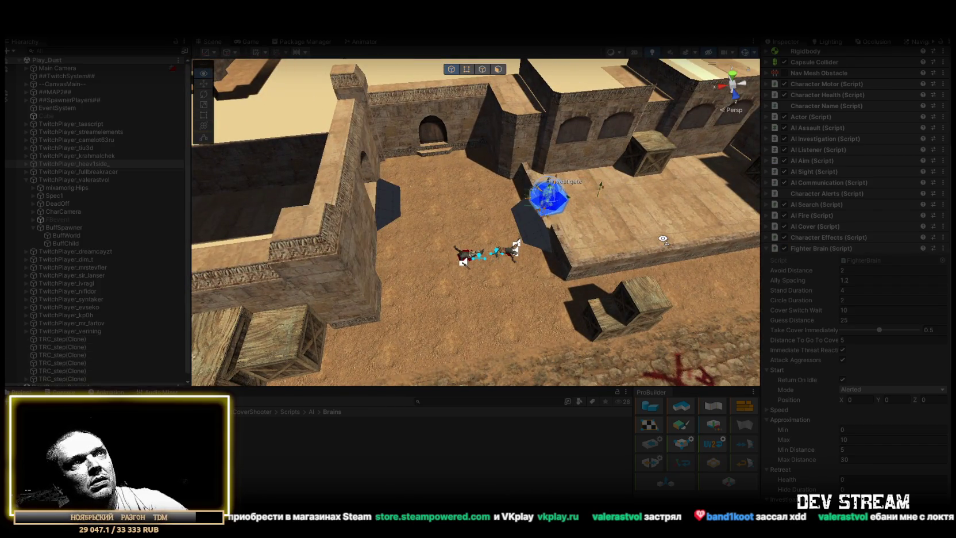
pyautogui.moveTo(662, 239); pyautogui.dragTo(494, 255)
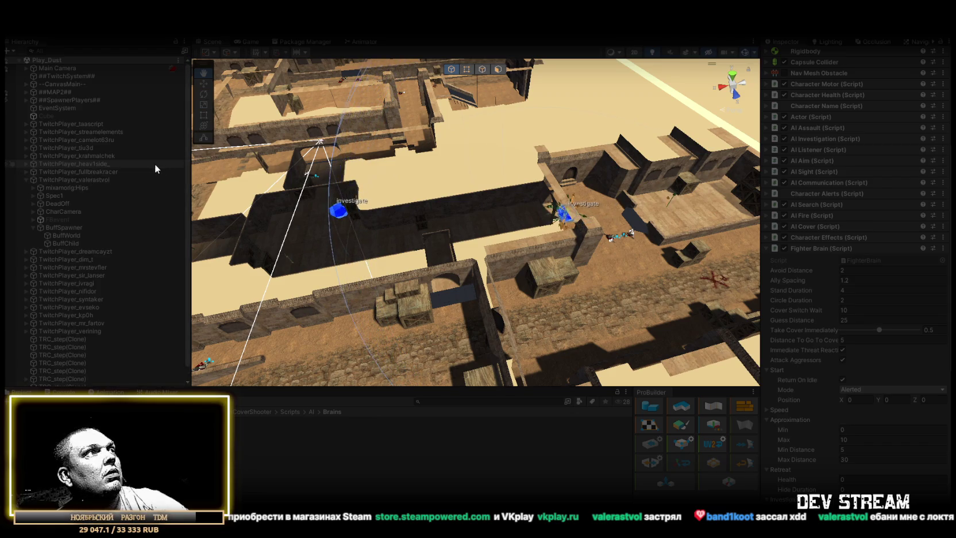
pyautogui.click(246, 41)
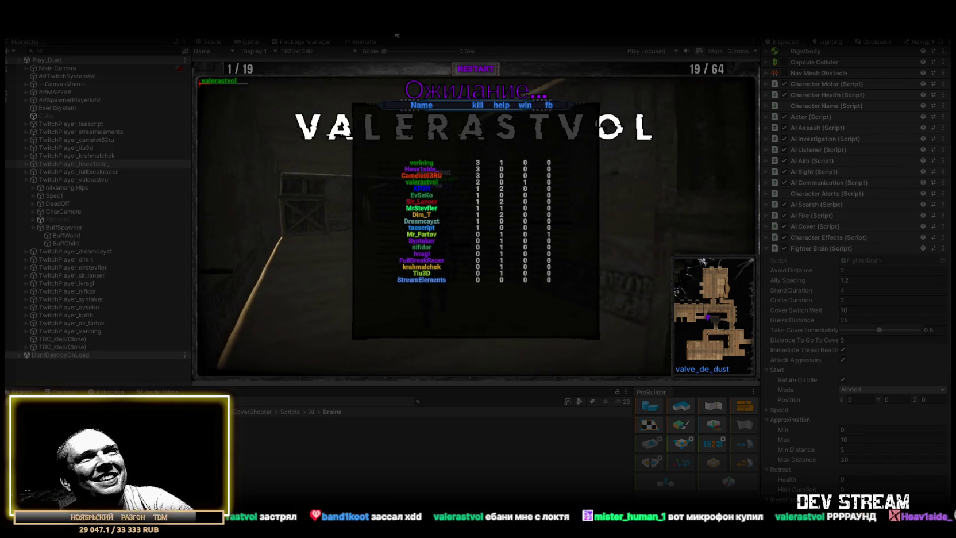
# Exit Play mode to return to editing the Play_Dust scene.
pyautogui.click(463, 36)
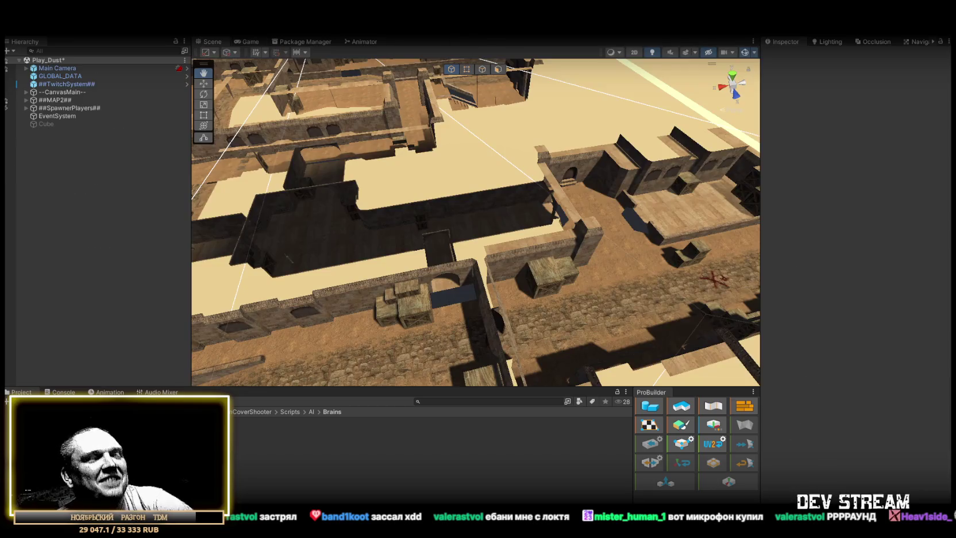
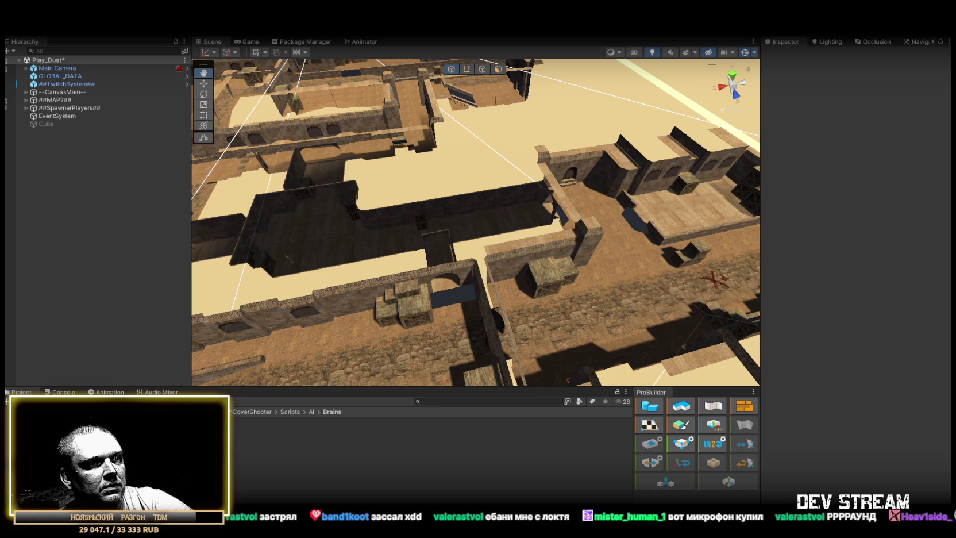
# Replace the entire FearBuffTDM script with the new code and save it.
pyautogui.hotkey('alt', 'Tab')
pyautogui.scroll(-5, 168, 264)
pyautogui.scroll(-5, 167, 264)
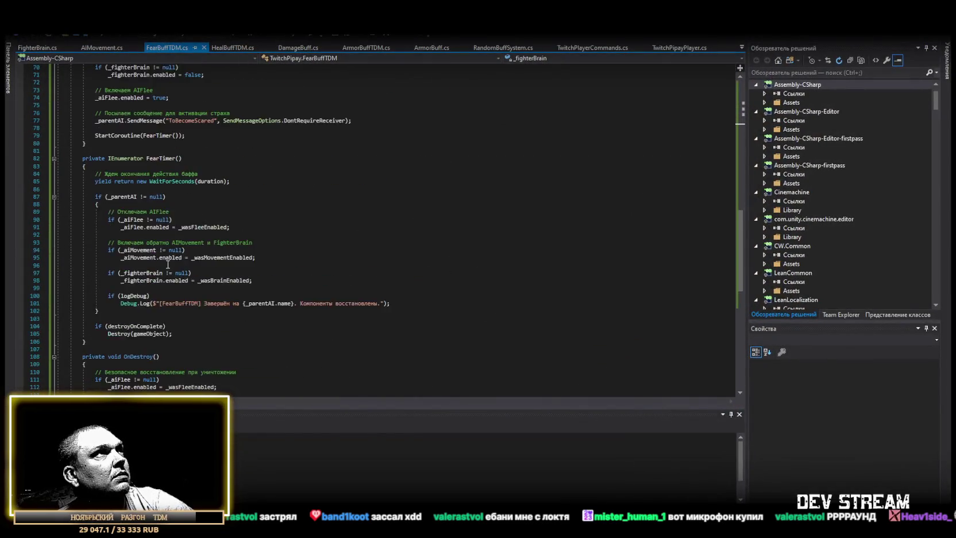
pyautogui.scroll(-10, 168, 264)
pyautogui.click(143, 322)
pyautogui.hotkey('ctrl', 'a')
pyautogui.hotkey('ctrl', 'v')
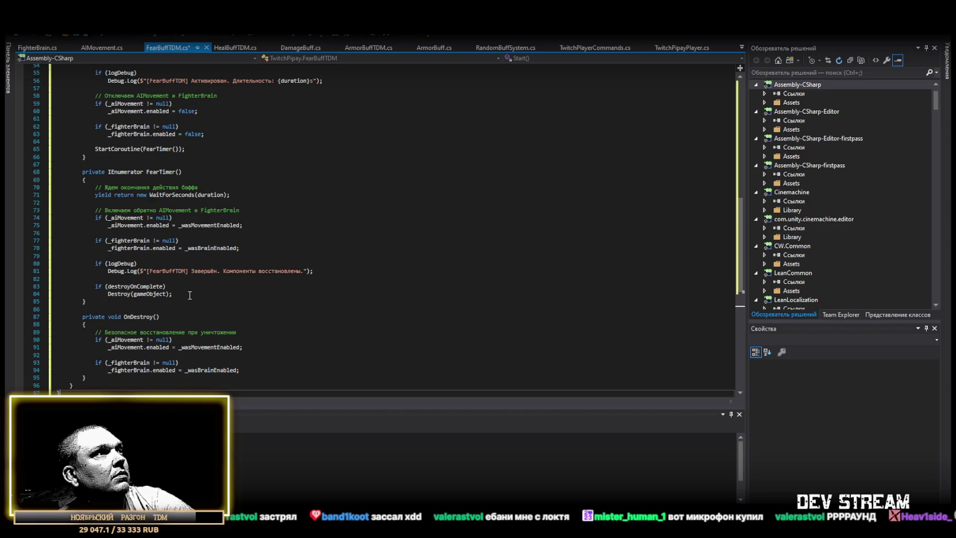
pyautogui.hotkey('ctrl', 's')
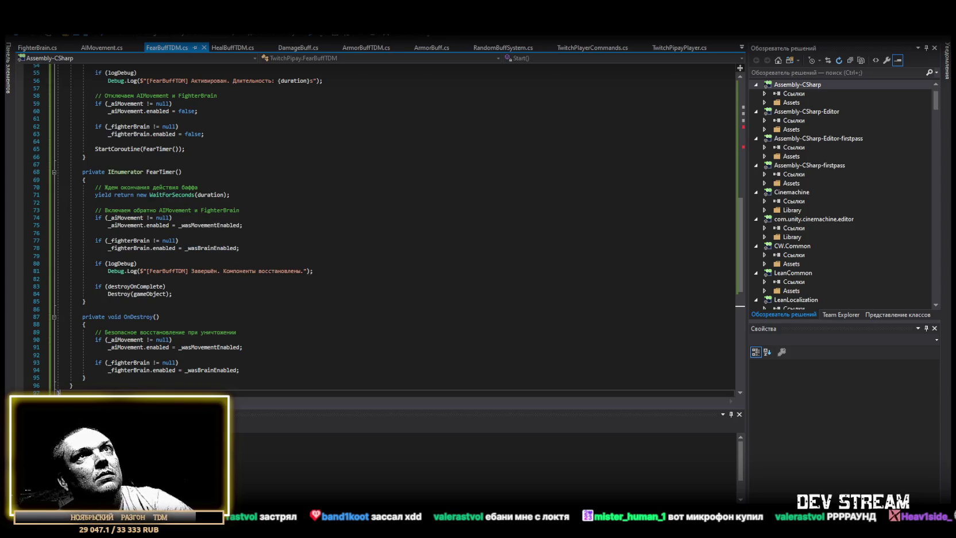
pyautogui.hotkey('alt', 'Tab')
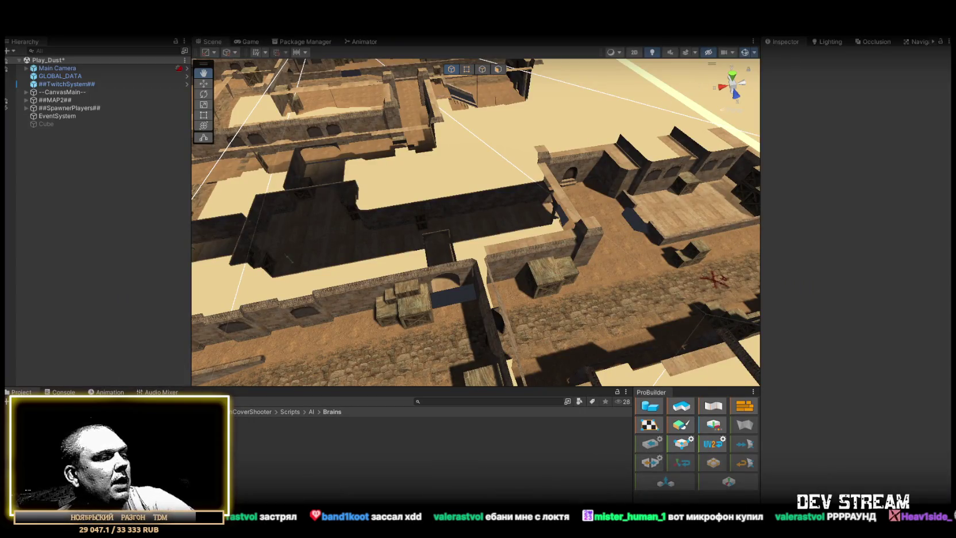
# Correct FighterBrains to FighterBrain on lines 22 and 31 and save the script.
pyautogui.hotkey('alt', 'Tab')
pyautogui.scroll(10, 256, 257)
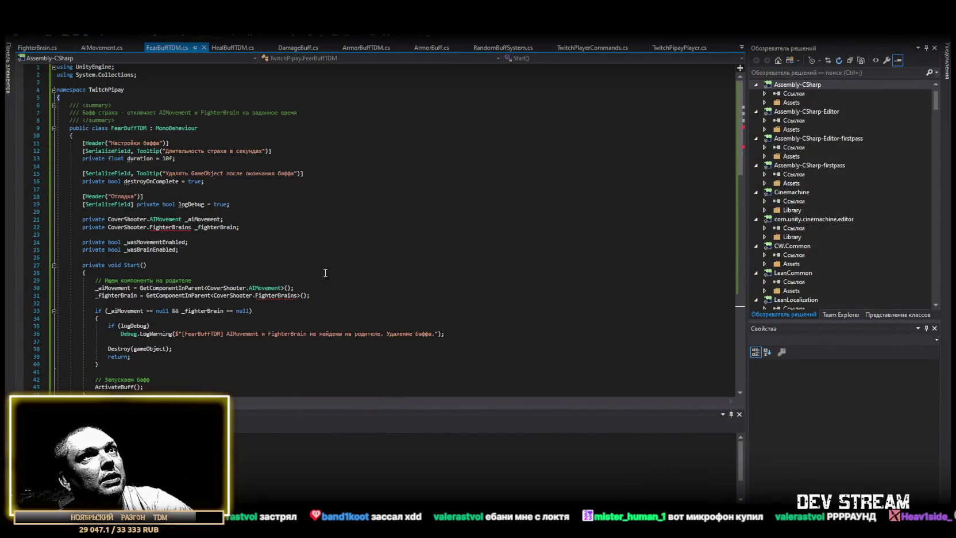
pyautogui.click(191, 228)
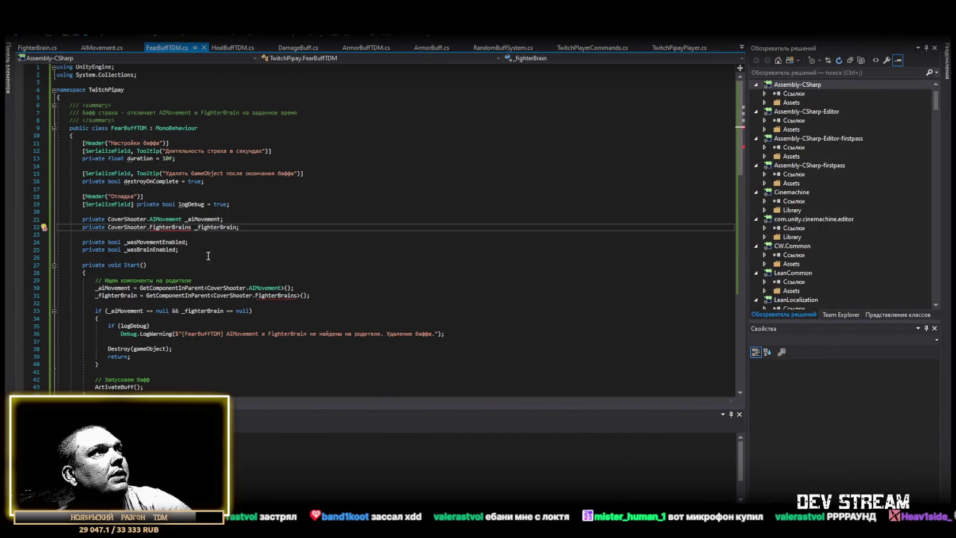
pyautogui.press('BackSpace')
pyautogui.click(297, 295)
pyautogui.press('BackSpace')
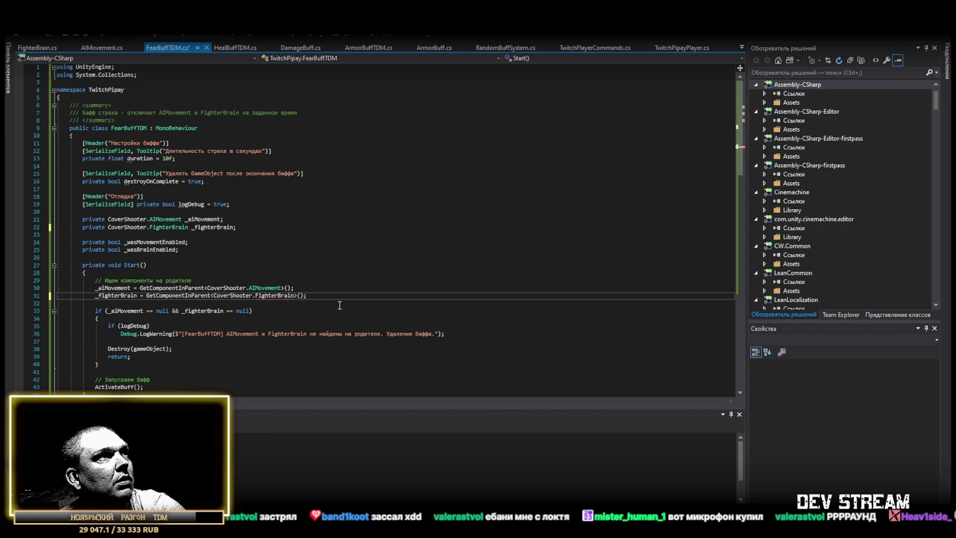
pyautogui.hotkey('ctrl', 's')
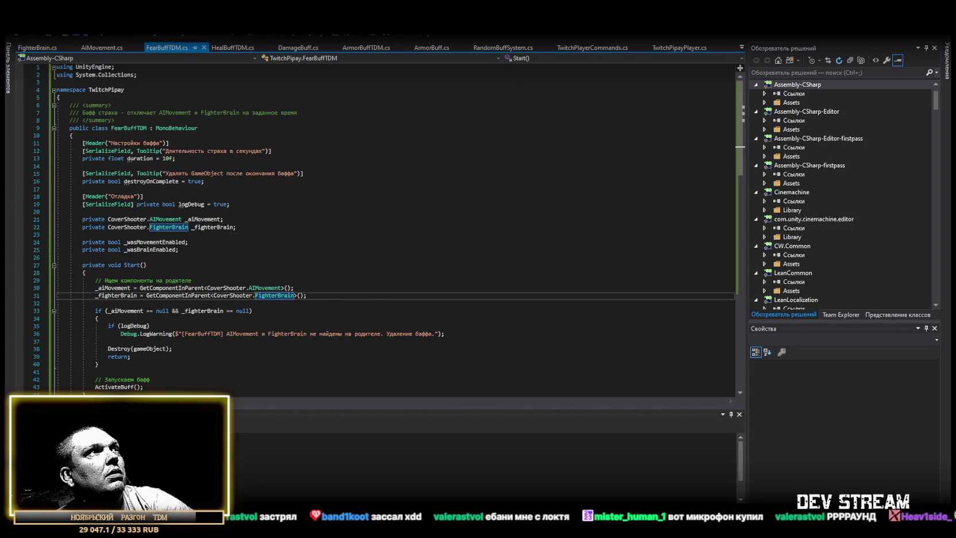
pyautogui.hotkey('alt', 'Tab')
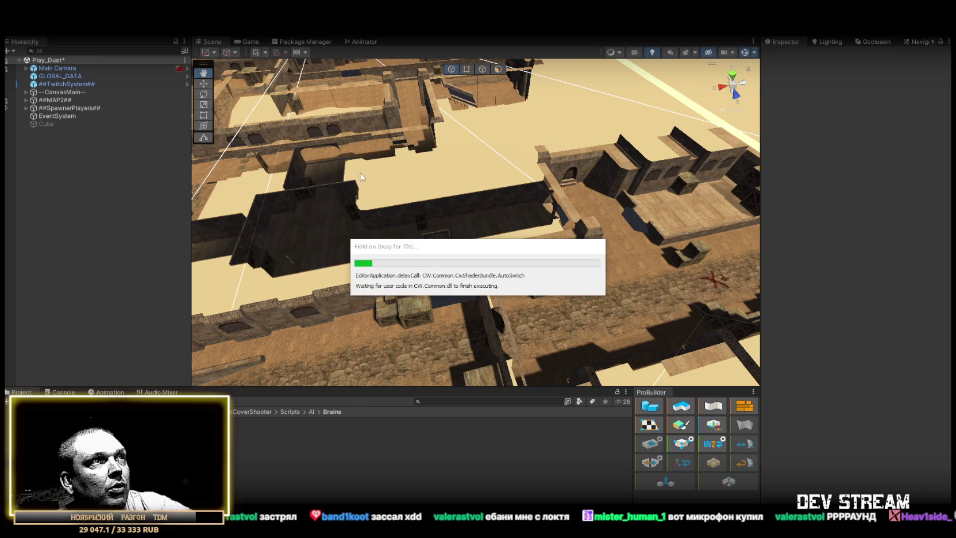
# Switch from the running game to the Scene view over the crates area and drop in a player prefab.
pyautogui.moveTo(345, 161)
pyautogui.mouseDown()
pyautogui.moveTo(478, 174)
pyautogui.moveTo(873, 172)
pyautogui.moveTo(484, 39)
pyautogui.mouseUp()
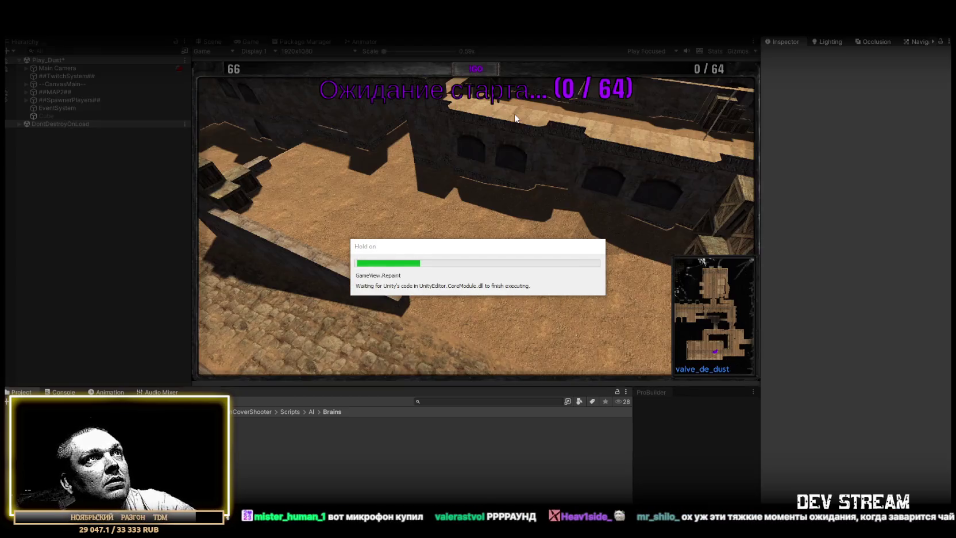
pyautogui.click(211, 41)
pyautogui.moveTo(394, 199)
pyautogui.mouseDown()
pyautogui.moveTo(634, 199)
pyautogui.moveTo(607, 201)
pyautogui.moveTo(510, 251)
pyautogui.mouseUp()
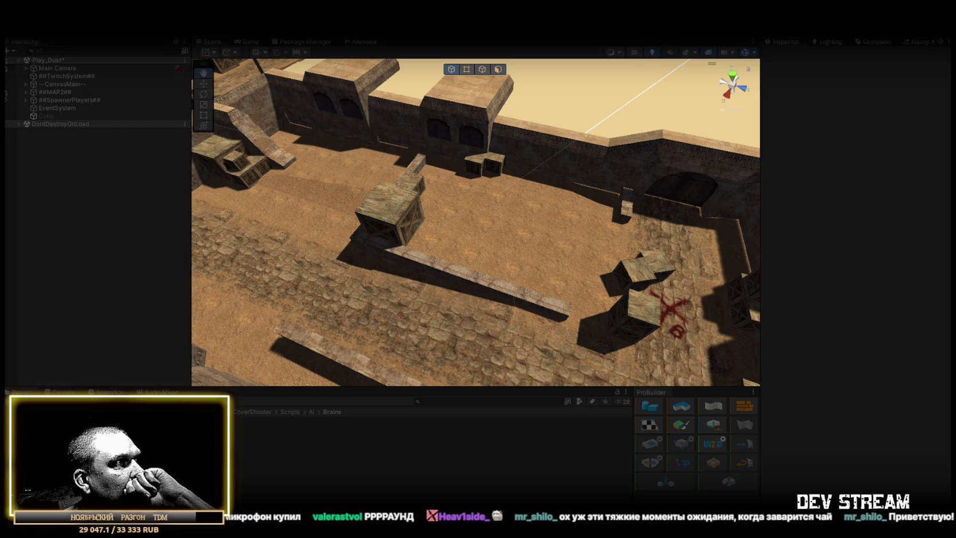
pyautogui.moveTo(238, 421)
pyautogui.mouseDown()
pyautogui.moveTo(523, 201)
pyautogui.moveTo(522, 214)
pyautogui.mouseUp()
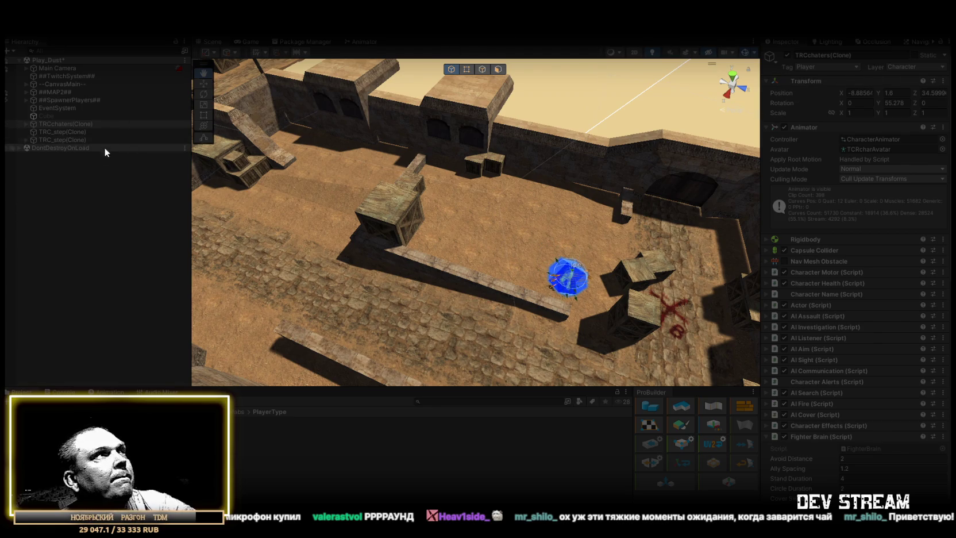
# Add a buff prefab from the Buff_Debuff folder under the character's BuffSpawner.
pyautogui.click(24, 125)
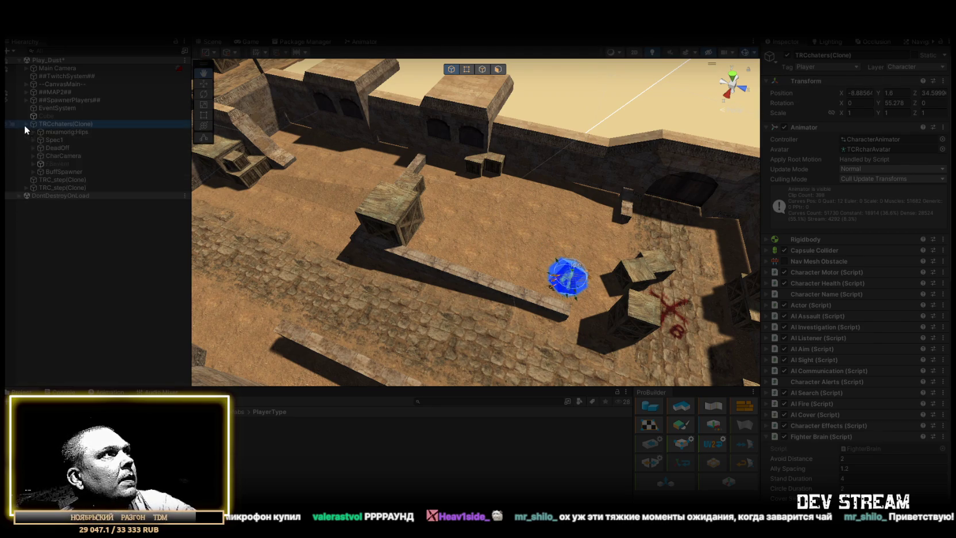
pyautogui.click(32, 171)
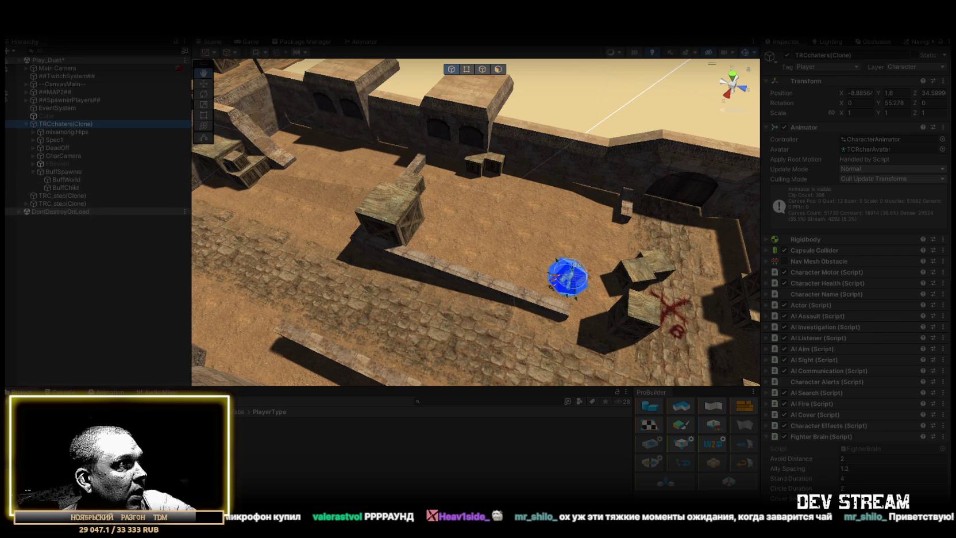
pyautogui.click(272, 469)
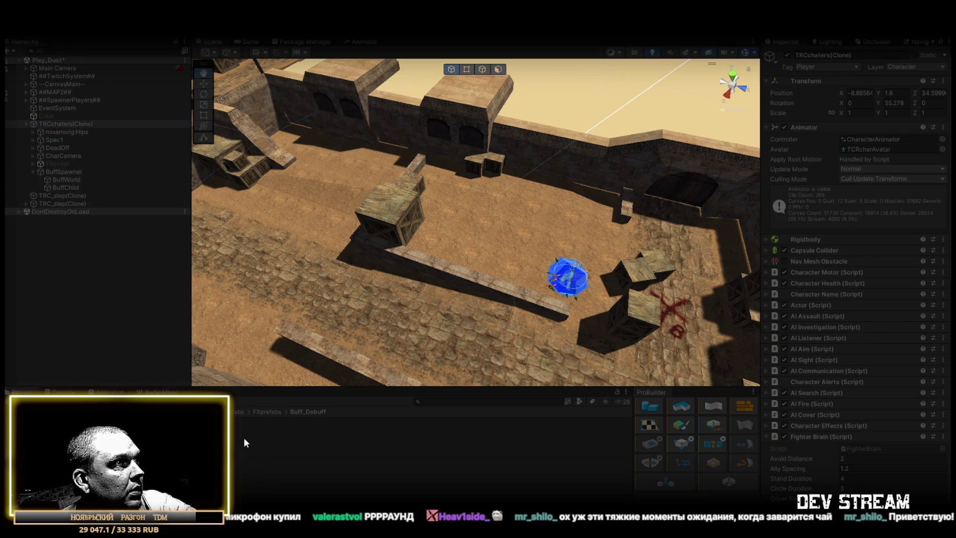
pyautogui.moveTo(224, 436)
pyautogui.mouseDown()
pyautogui.moveTo(92, 138)
pyautogui.moveTo(64, 187)
pyautogui.mouseUp()
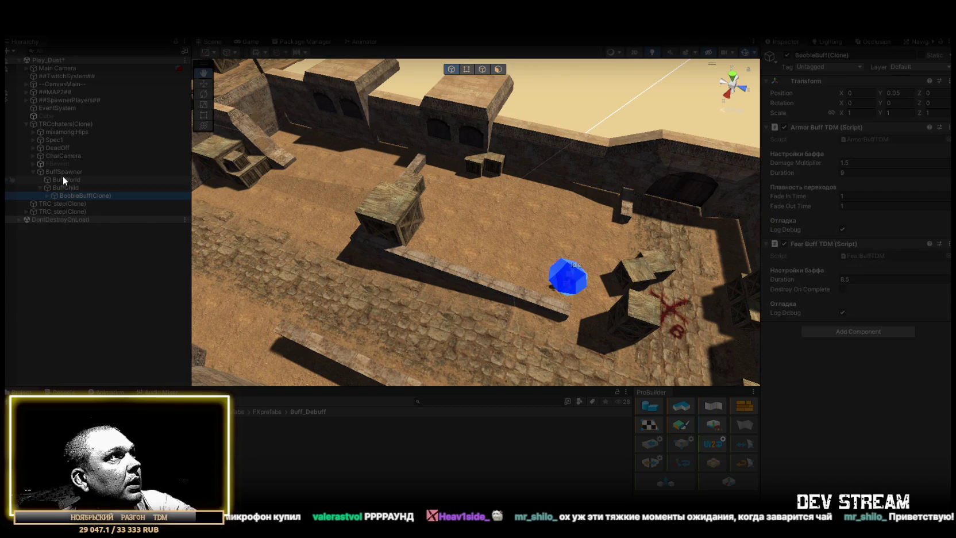
# Set the TRCchaters(Clone) Actor Side to 22 and place another character into the map.
pyautogui.click(62, 173)
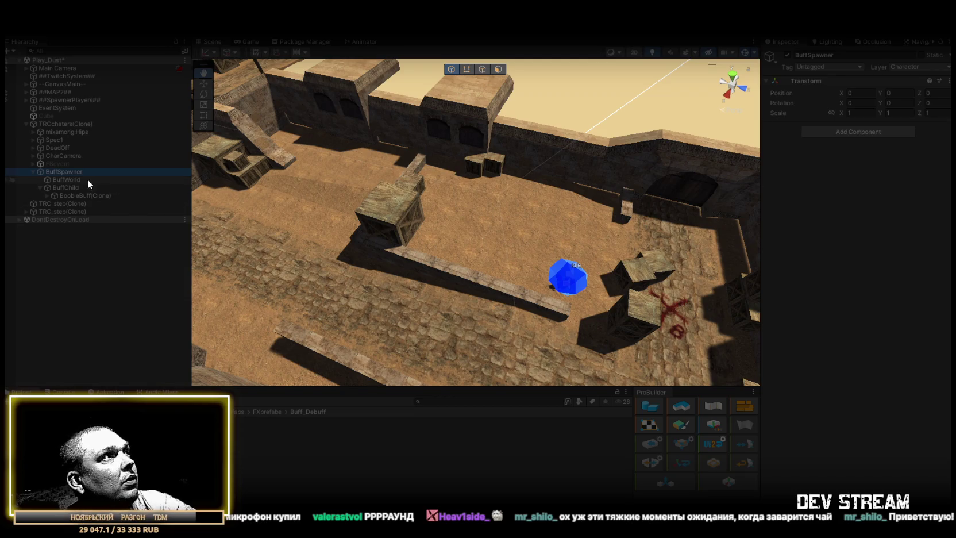
pyautogui.click(61, 125)
pyautogui.scroll(-3, 798, 234)
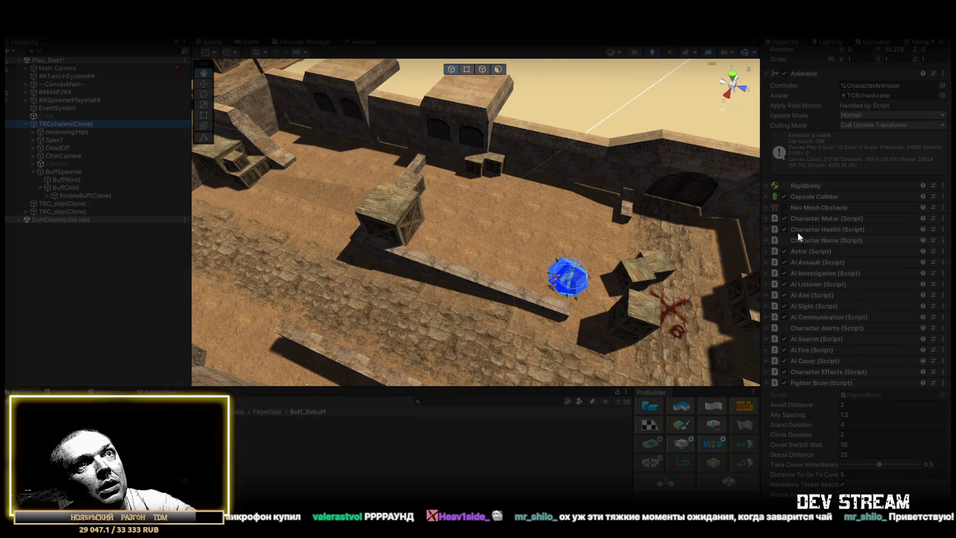
pyautogui.click(766, 251)
pyautogui.click(844, 273)
pyautogui.write('22')
pyautogui.moveTo(535, 227); pyautogui.dragTo(312, 377)
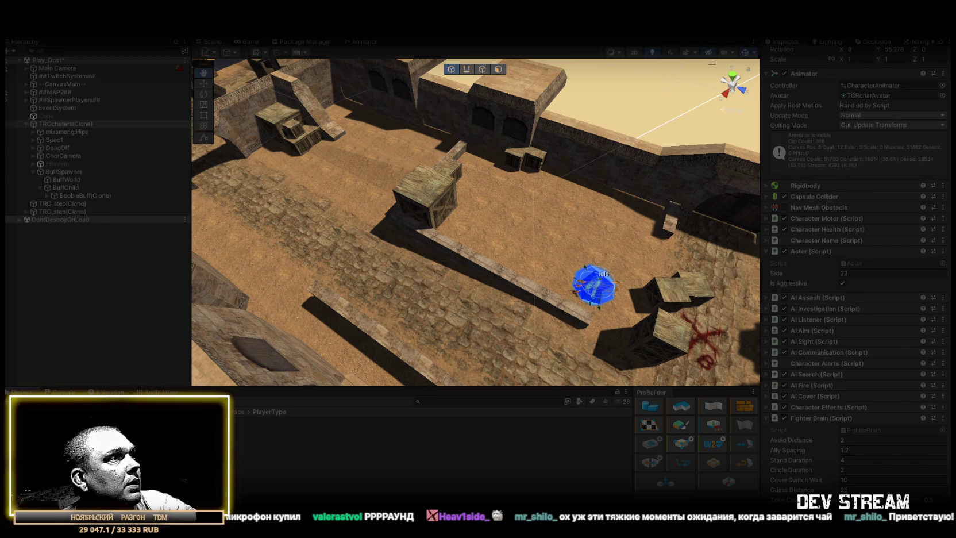
pyautogui.moveTo(248, 306); pyautogui.dragTo(329, 239)
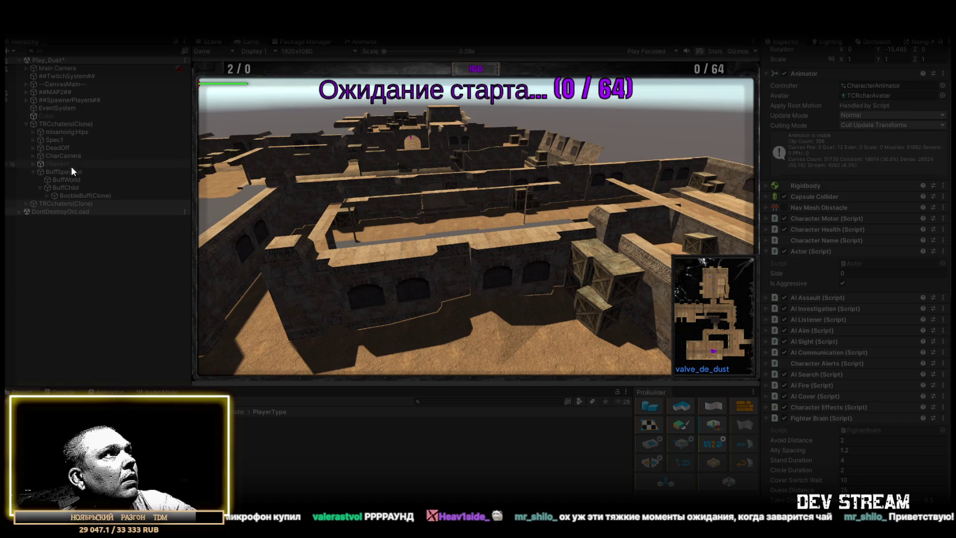
# Add the buff prefab under the new character's BuffChild from a top-down Scene view, then resume the Game view.
pyautogui.click(57, 124)
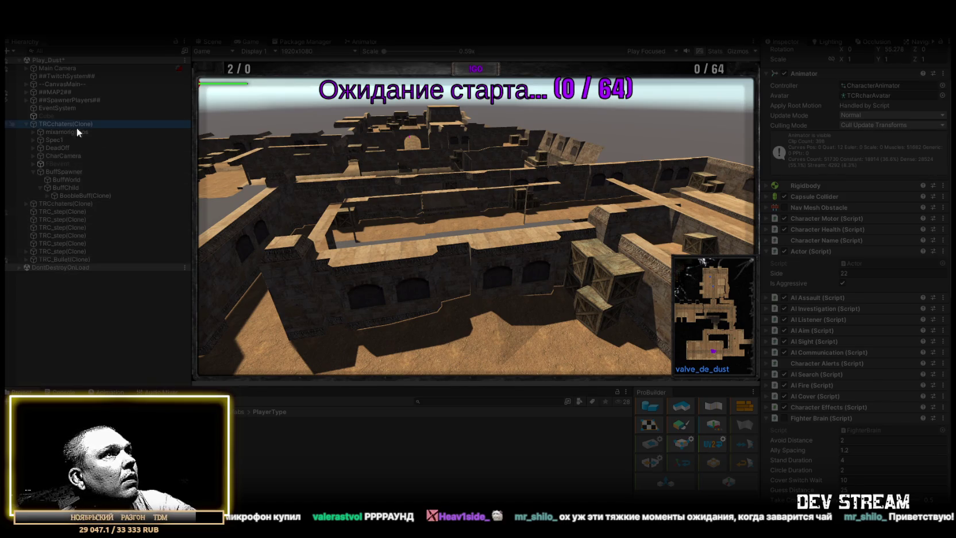
pyautogui.click(487, 221)
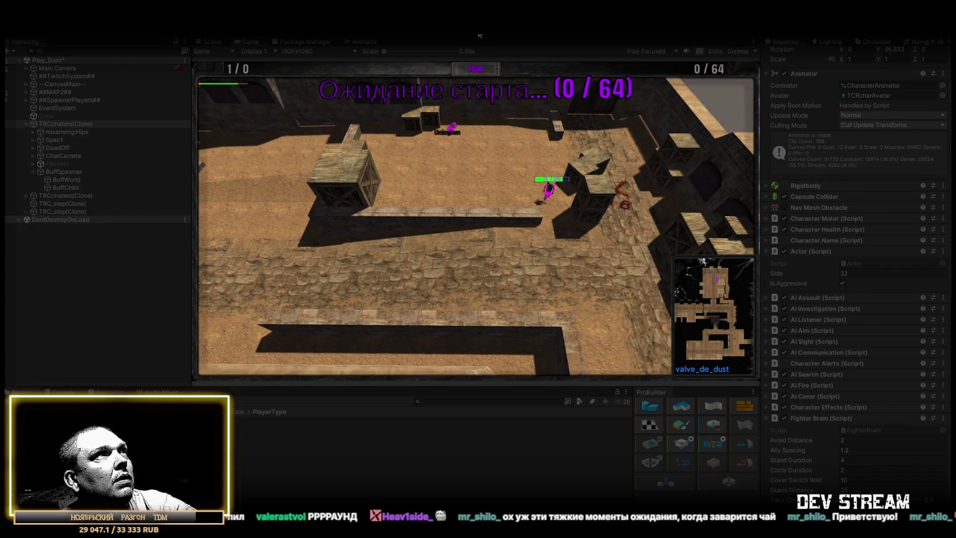
pyautogui.hotkey('ctrl', '1')
pyautogui.moveTo(342, 168); pyautogui.dragTo(506, 264)
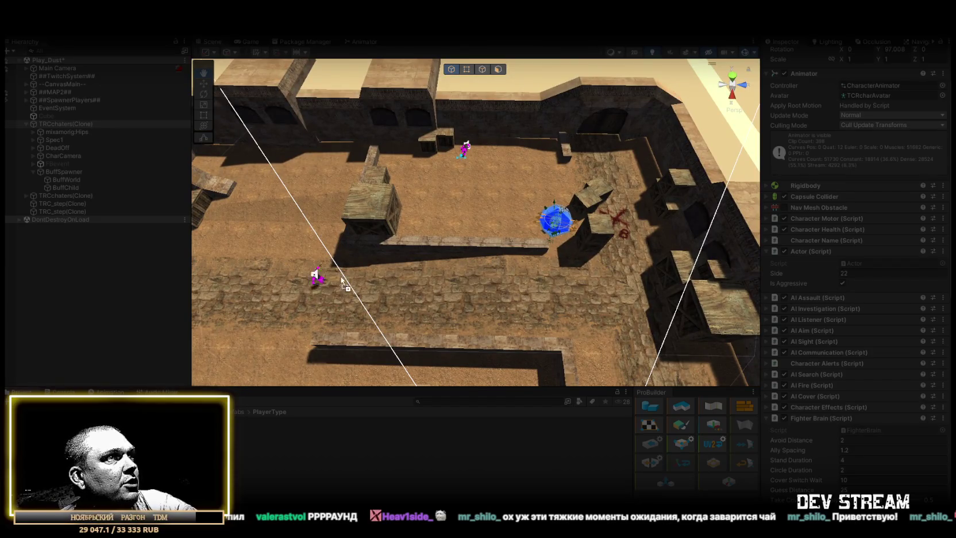
pyautogui.click(319, 293)
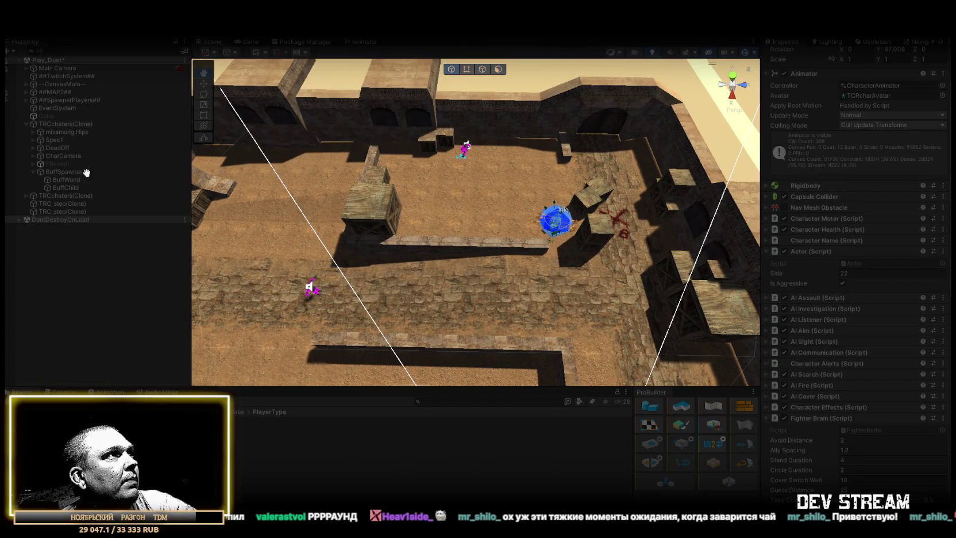
pyautogui.click(63, 187)
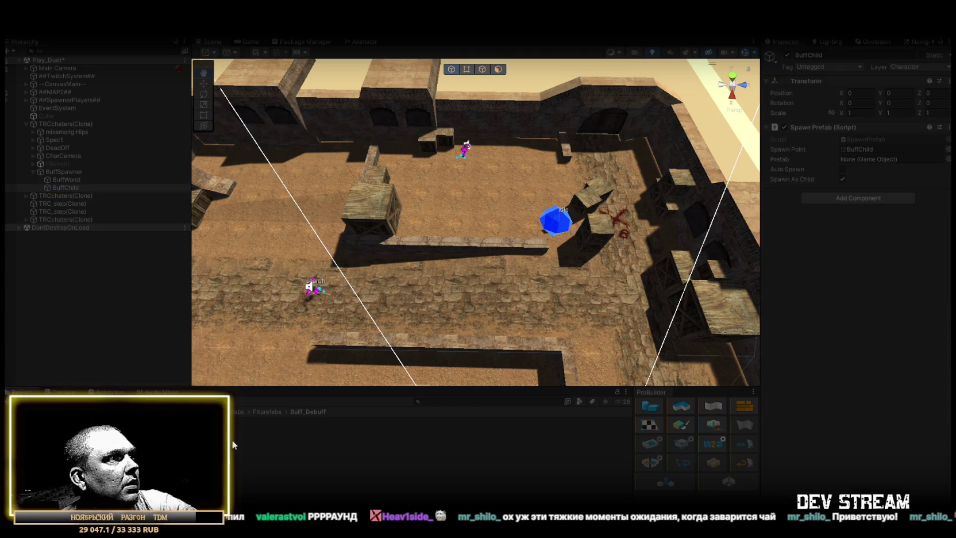
pyautogui.moveTo(66, 187)
pyautogui.mouseDown()
pyautogui.moveTo(78, 201)
pyautogui.moveTo(66, 189)
pyautogui.mouseUp()
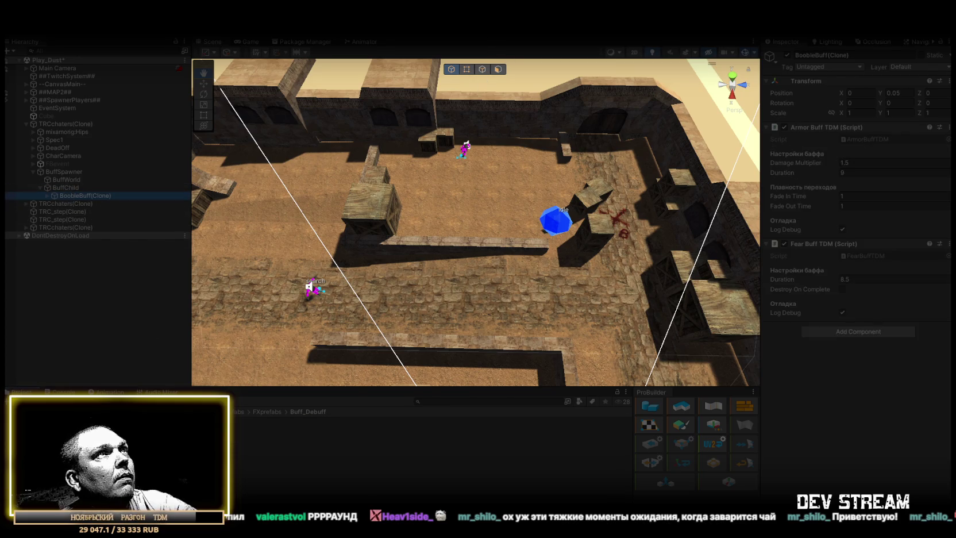
pyautogui.hotkey('ctrl', '2')
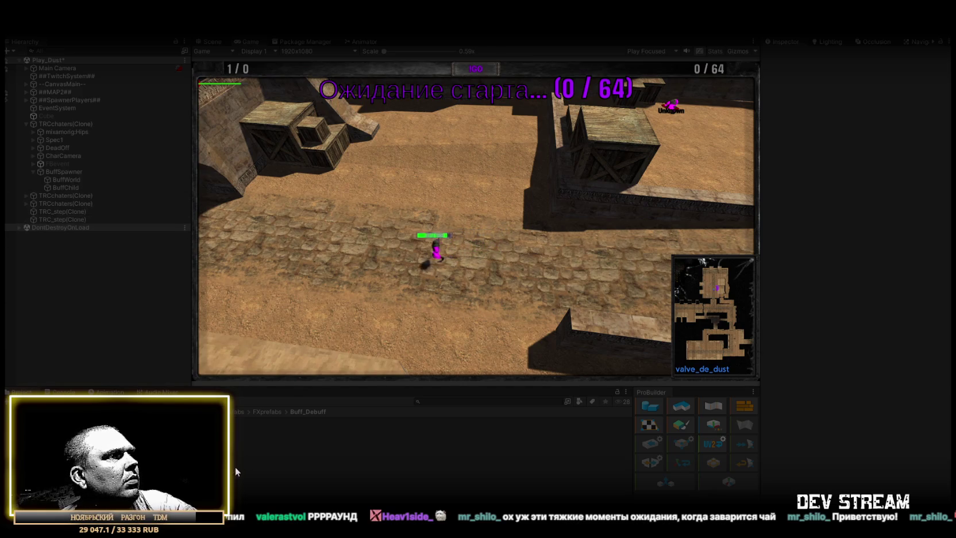
# Spawn the buff prefab under the running TRCchaters(Clone) bot's BuffChild.
pyautogui.click(74, 122)
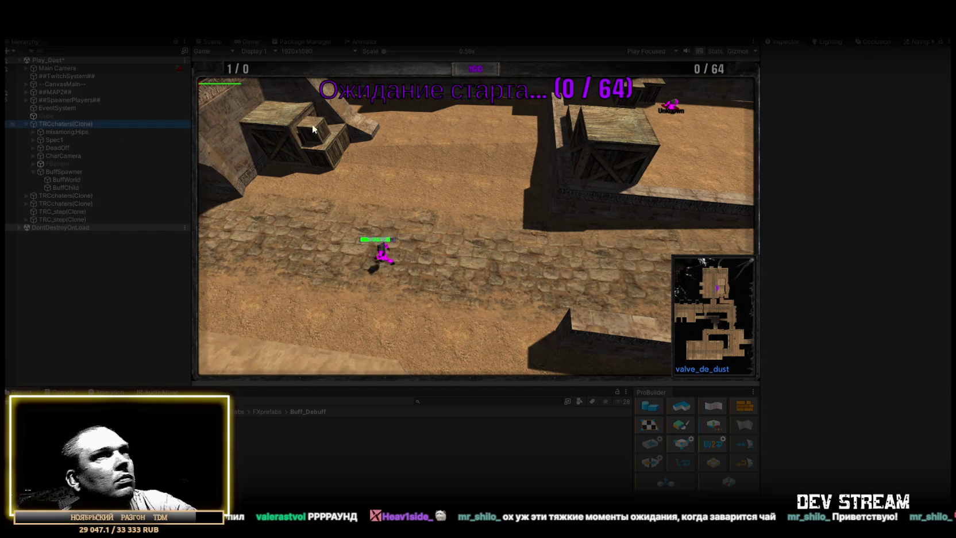
pyautogui.scroll(-5, 831, 286)
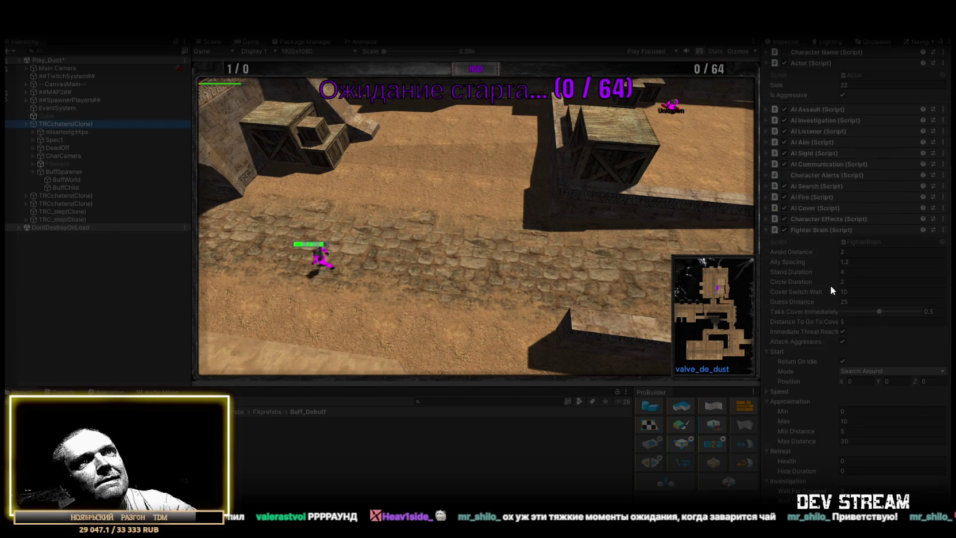
pyautogui.click(486, 203)
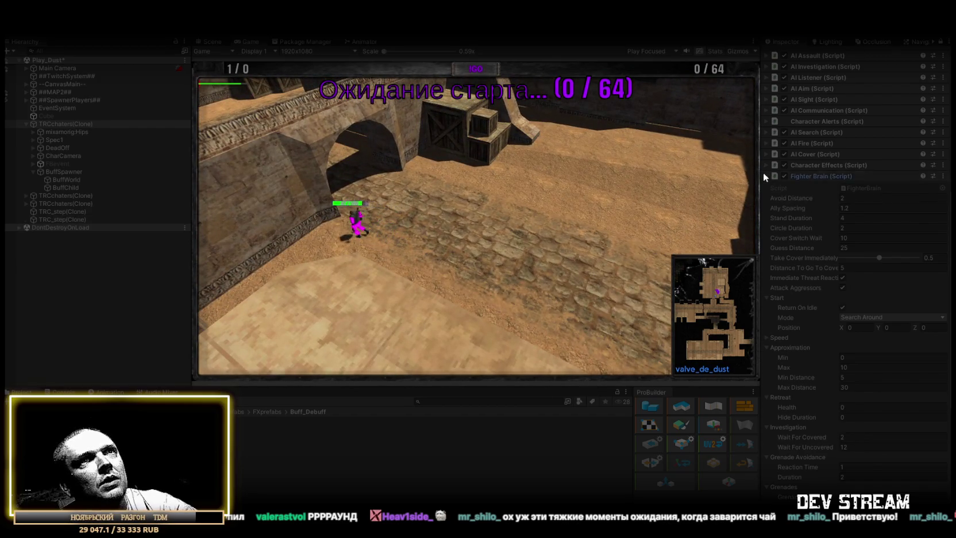
pyautogui.click(765, 174)
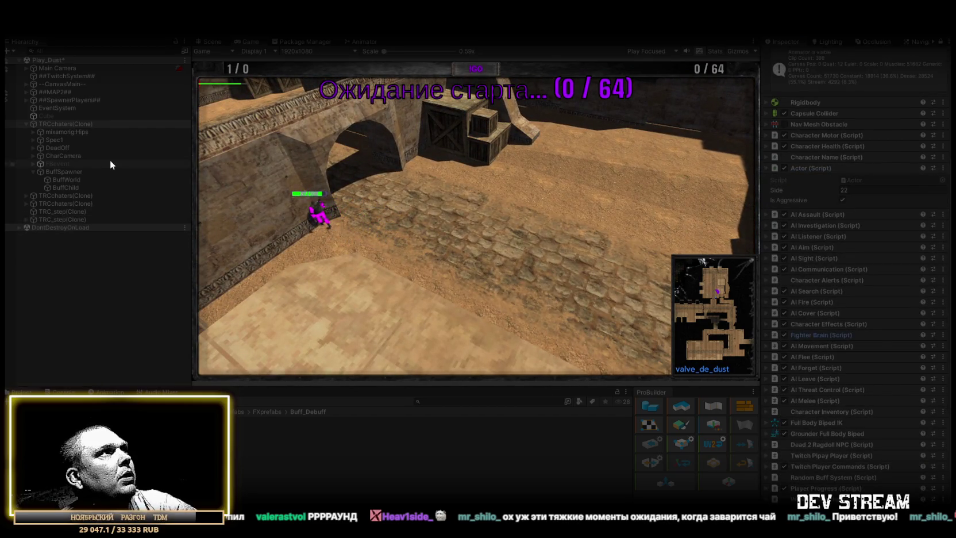
pyautogui.click(370, 204)
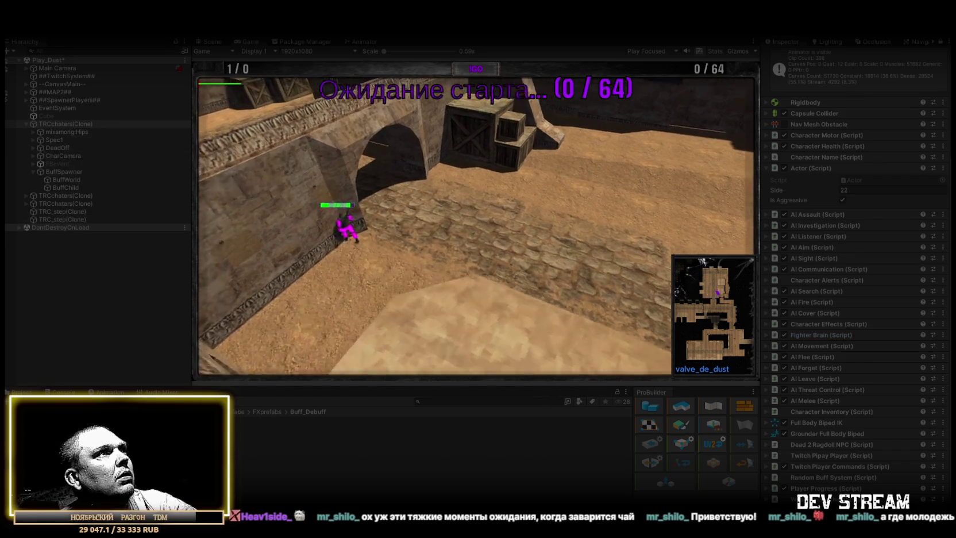
pyautogui.moveTo(280, 436); pyautogui.dragTo(74, 189)
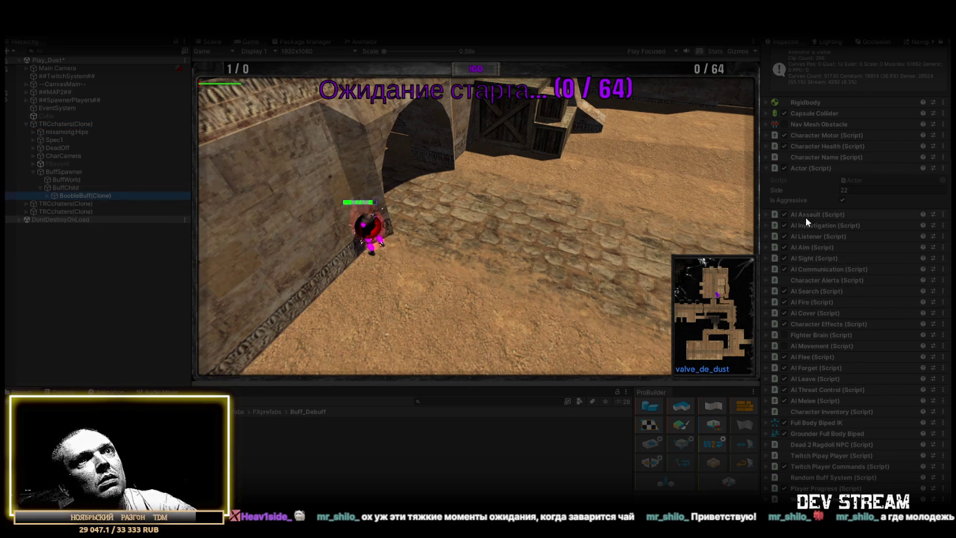
# Turn the bot's Fighter Brain and AI Movement off, then back on.
pyautogui.click(784, 335)
pyautogui.click(784, 345)
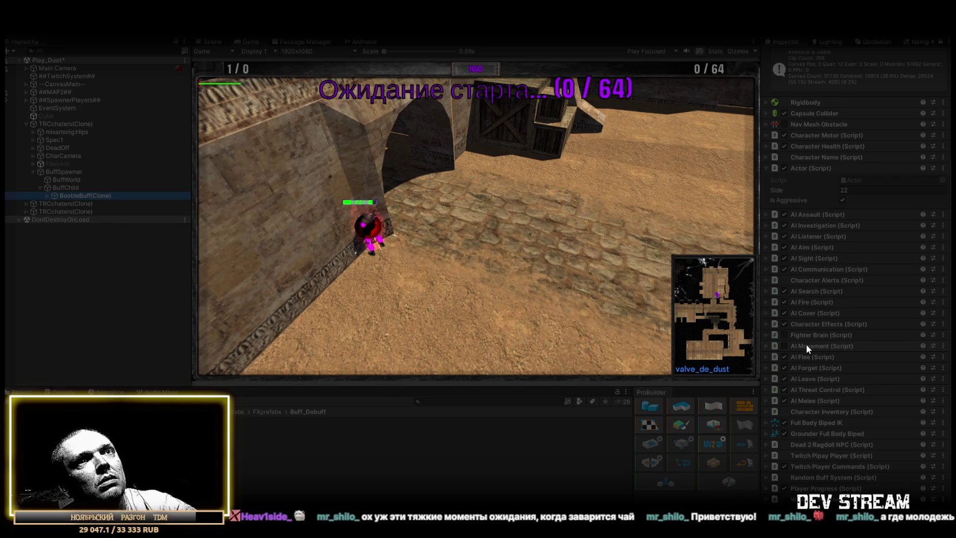
pyautogui.click(783, 346)
pyautogui.click(784, 335)
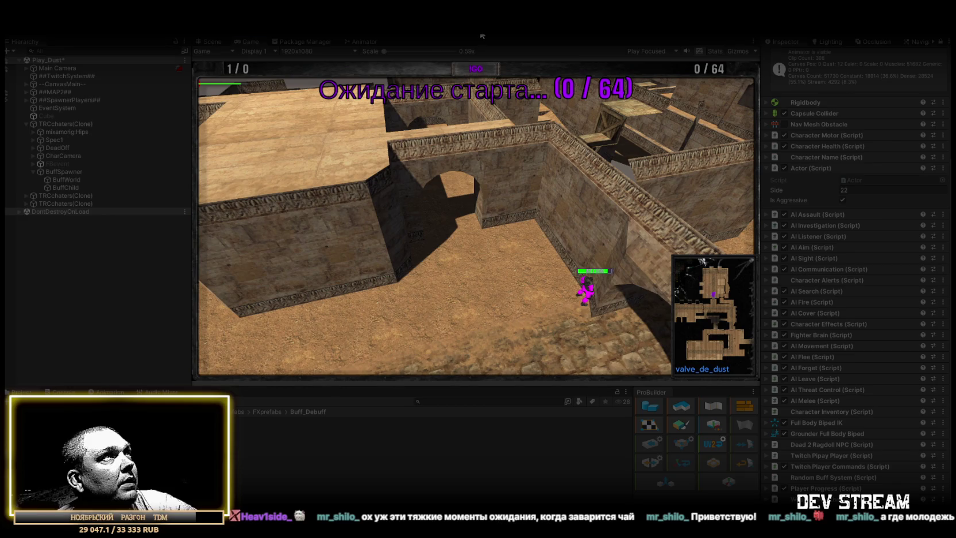
# Place another character prefab in the Scene view and frame the TRCchaters(Clone) before returning to the game.
pyautogui.hotkey('ctrl', '1')
pyautogui.moveTo(473, 166); pyautogui.dragTo(403, 176)
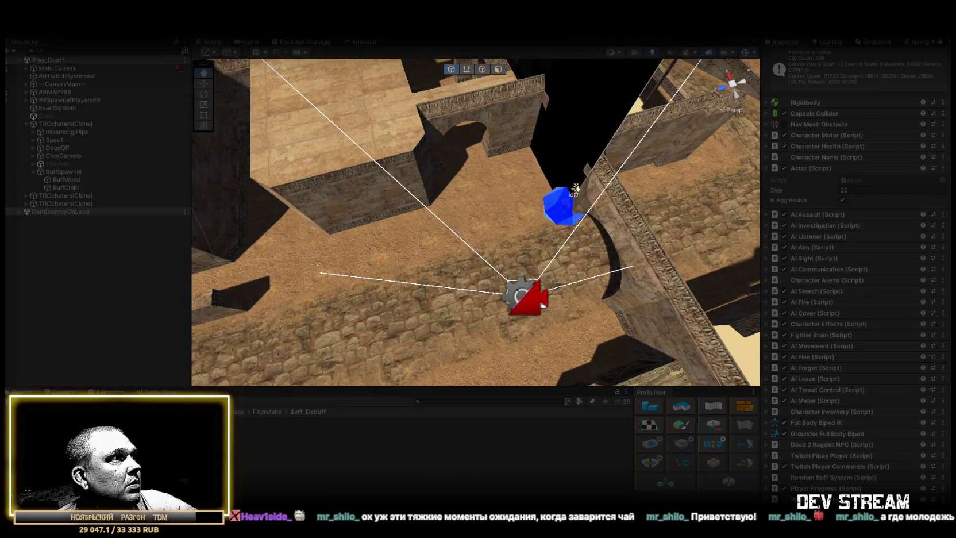
pyautogui.moveTo(230, 369)
pyautogui.mouseDown()
pyautogui.moveTo(419, 211)
pyautogui.moveTo(422, 237)
pyautogui.moveTo(410, 240)
pyautogui.moveTo(478, 210)
pyautogui.moveTo(705, 265)
pyautogui.mouseUp()
pyautogui.moveTo(287, 213); pyautogui.dragTo(561, 214)
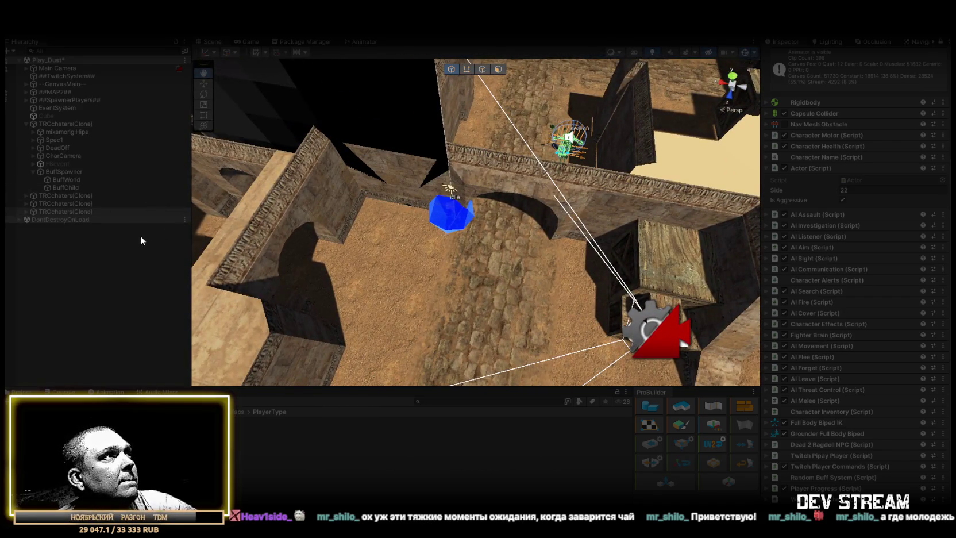
pyautogui.doubleClick(80, 196)
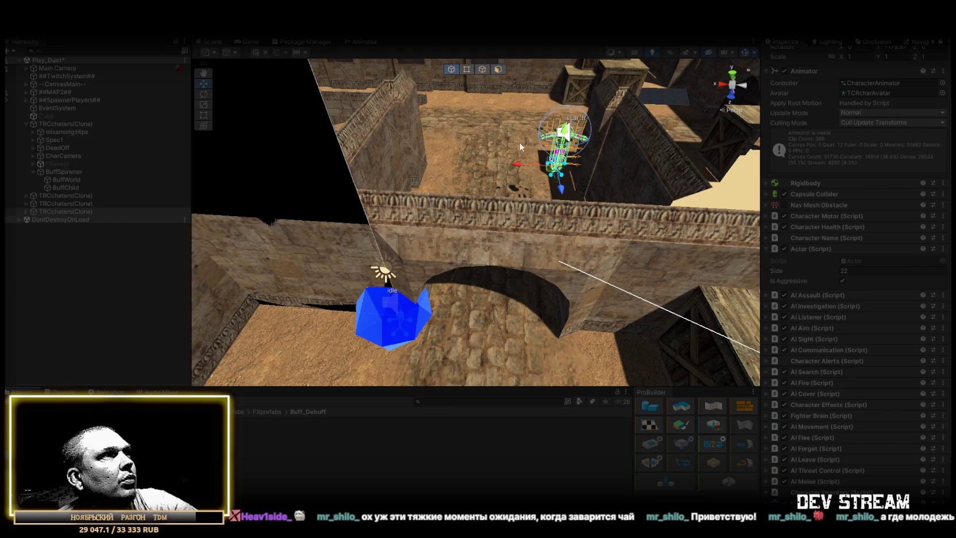
pyautogui.hotkey('ctrl', '2')
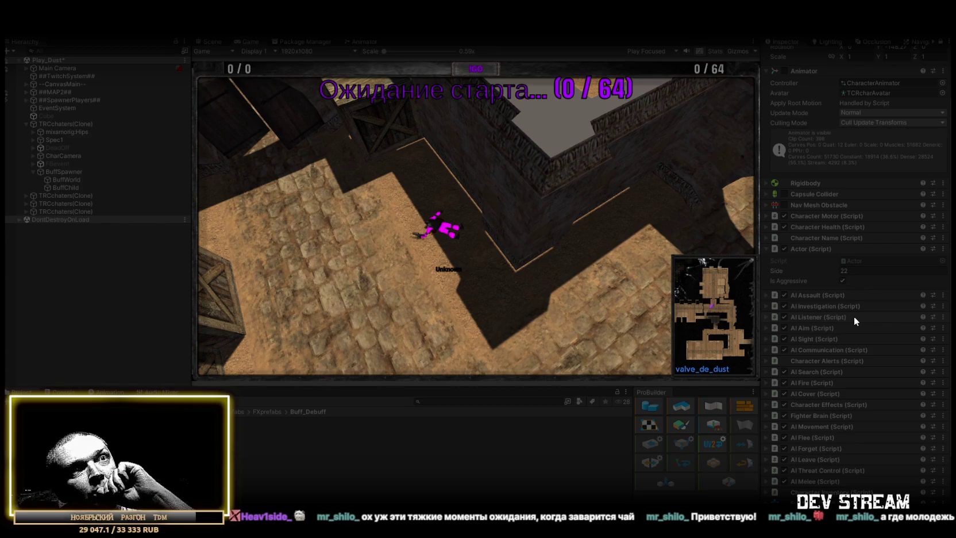
# Collapse the AI Fire component and stop Play mode.
pyautogui.scroll(-3, 854, 317)
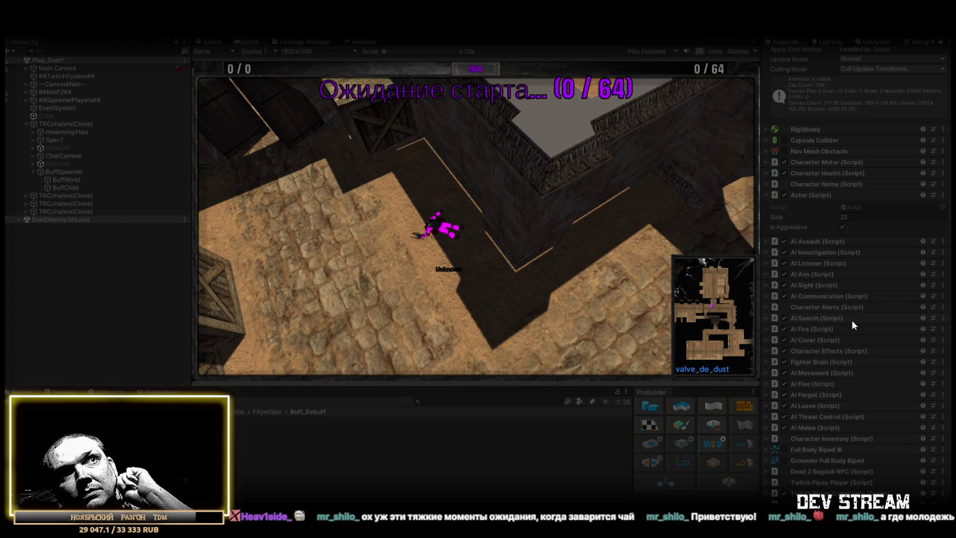
pyautogui.scroll(-2, 851, 321)
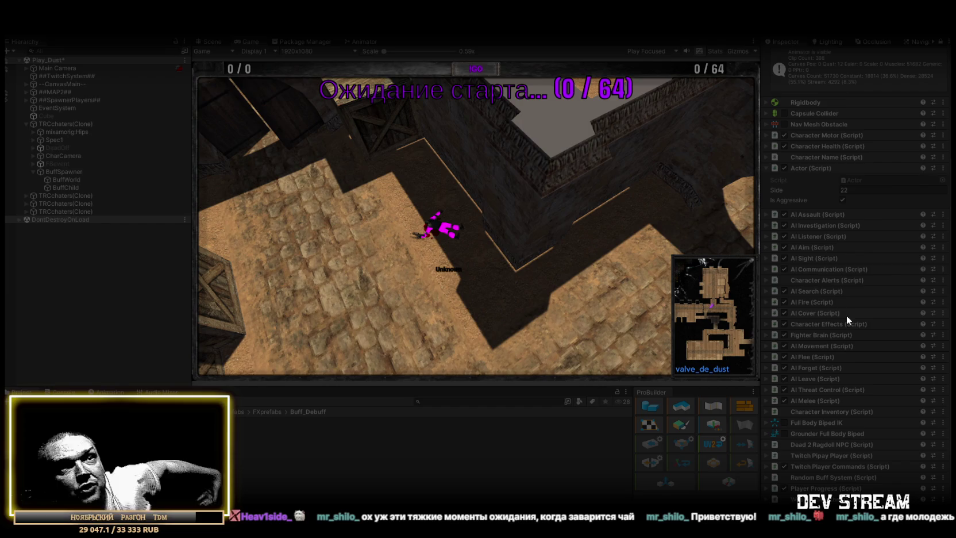
pyautogui.click(766, 302)
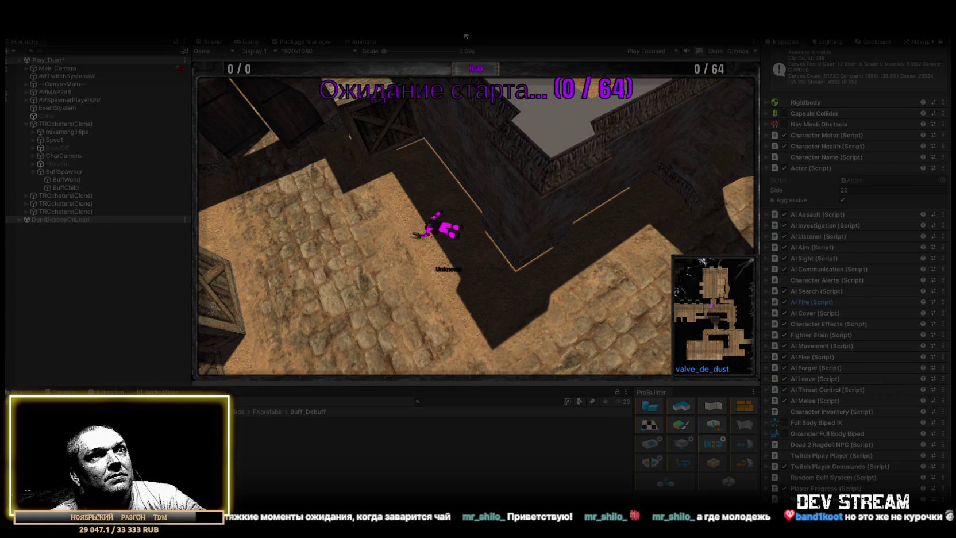
pyautogui.click(466, 36)
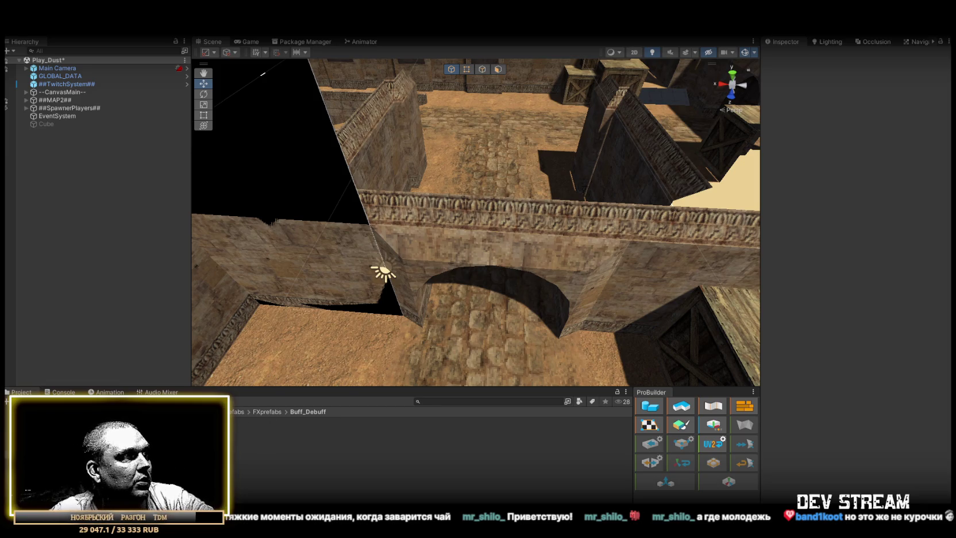
# Remove the Fear Buff component from the StrugaBuff prefab.
pyautogui.click(144, 437)
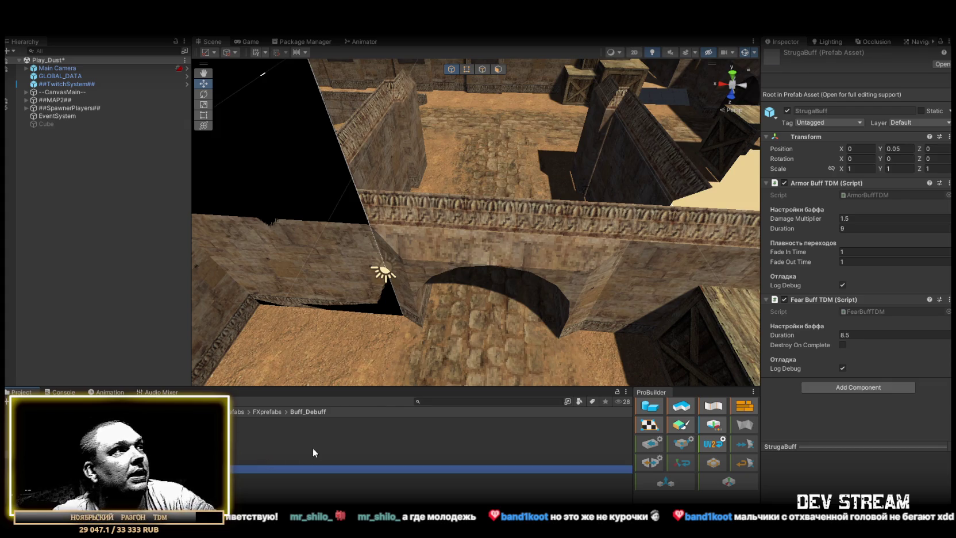
pyautogui.click(949, 300)
pyautogui.click(846, 323)
# Set the Armor Buff's Damage Multiplier to 1.1 and Duration to 15.
pyautogui.click(846, 218)
pyautogui.write('1.1')
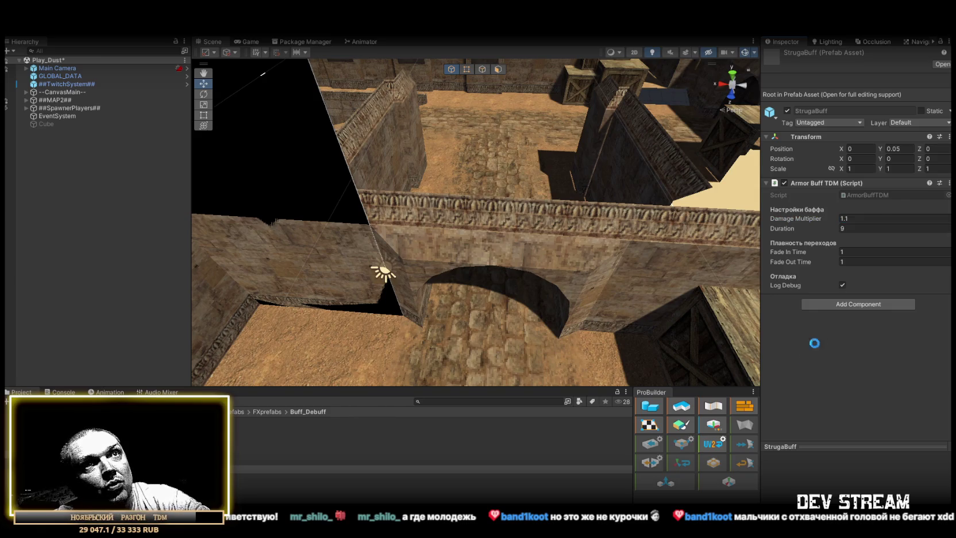
pyautogui.click(846, 218)
pyautogui.press('BackSpace')
pyautogui.write('1')
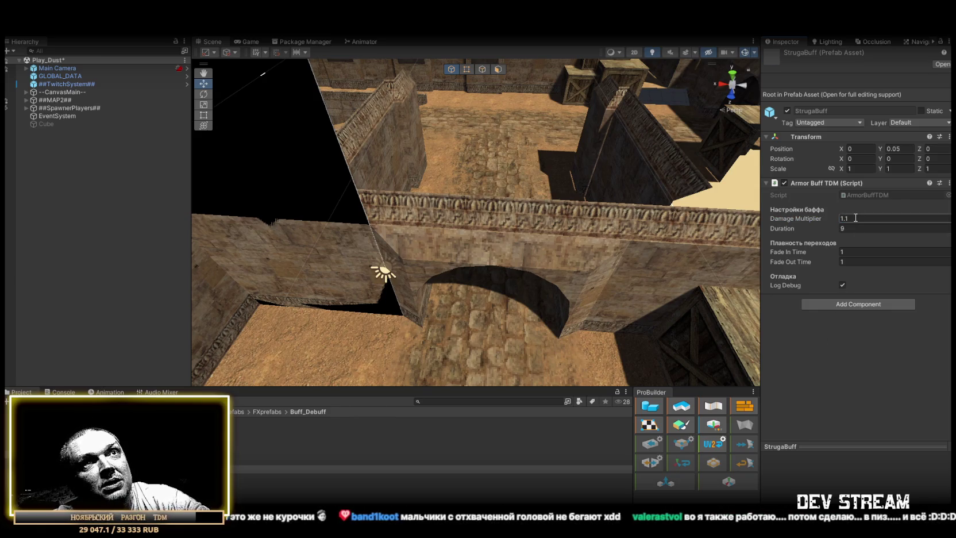
pyautogui.click(855, 228)
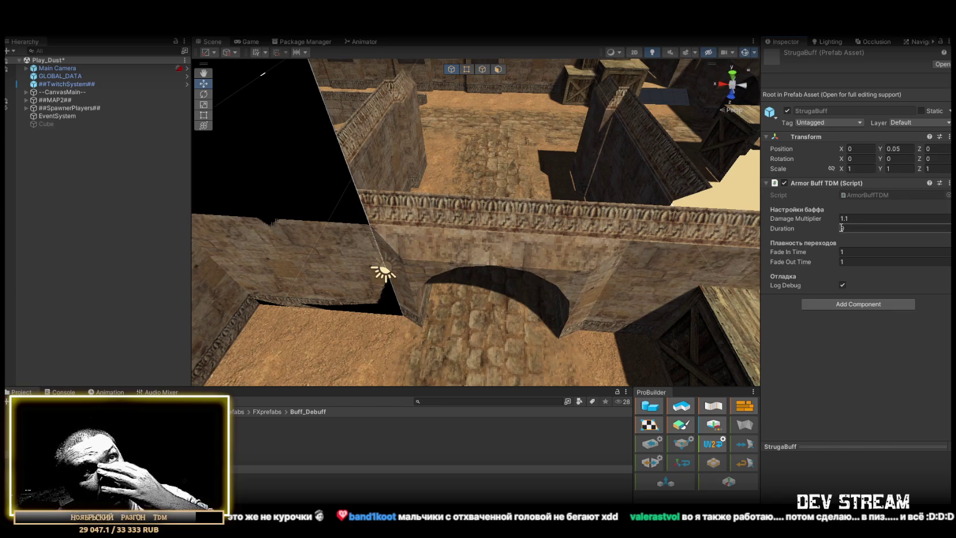
pyautogui.write('15')
pyautogui.click(837, 383)
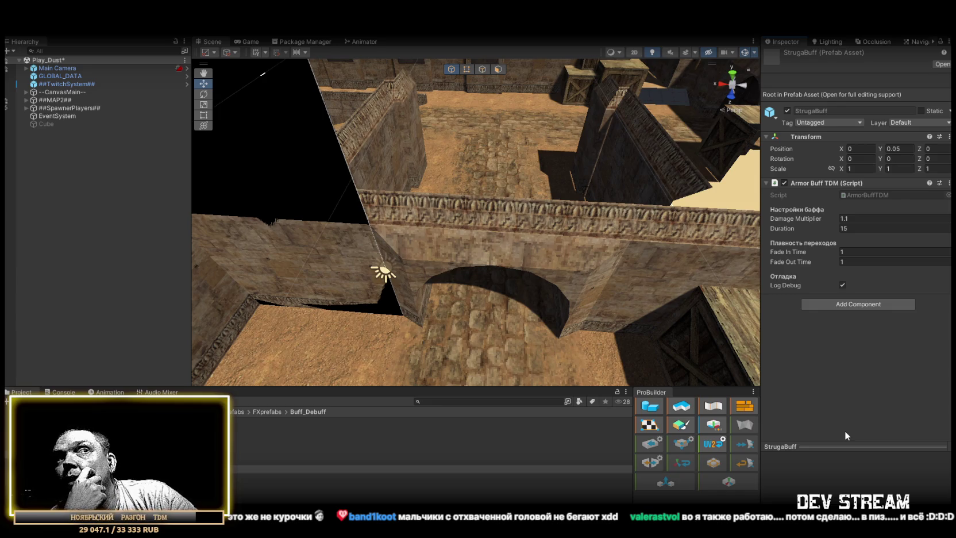
# Set both Fade In Time and Fade Out Time to 3.
pyautogui.click(870, 250)
pyautogui.write('3')
pyautogui.click(859, 261)
pyautogui.write('3')
pyautogui.press('Return')
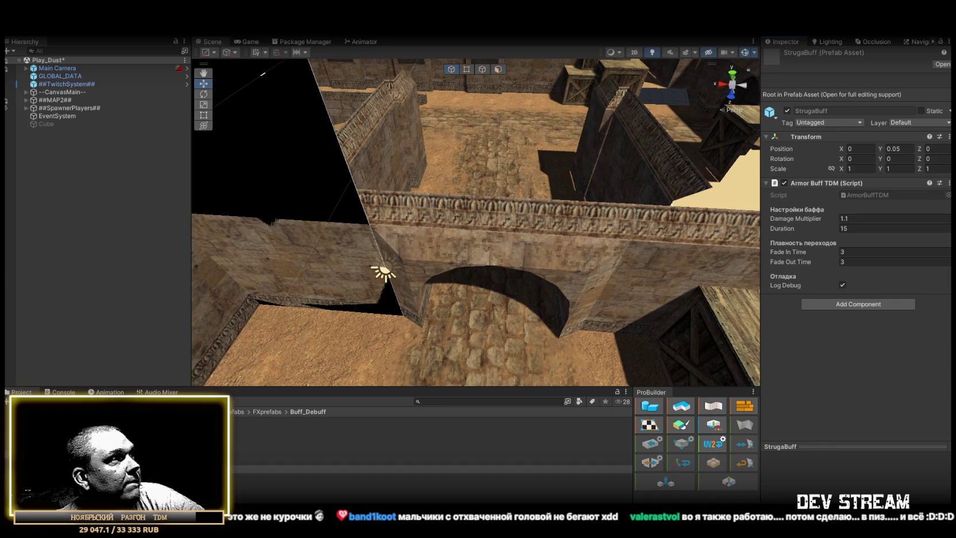
pyautogui.click(87, 428)
# Delete the extra BoobleBuff entries from the TRCchaters prefab's Random Buff System, leaving one.
pyautogui.click(265, 421)
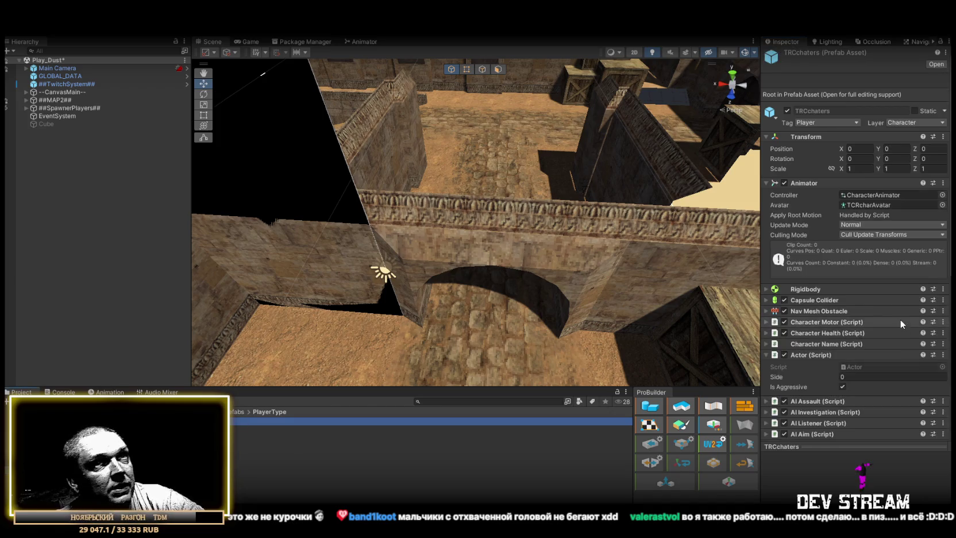
pyautogui.scroll(-5, 899, 319)
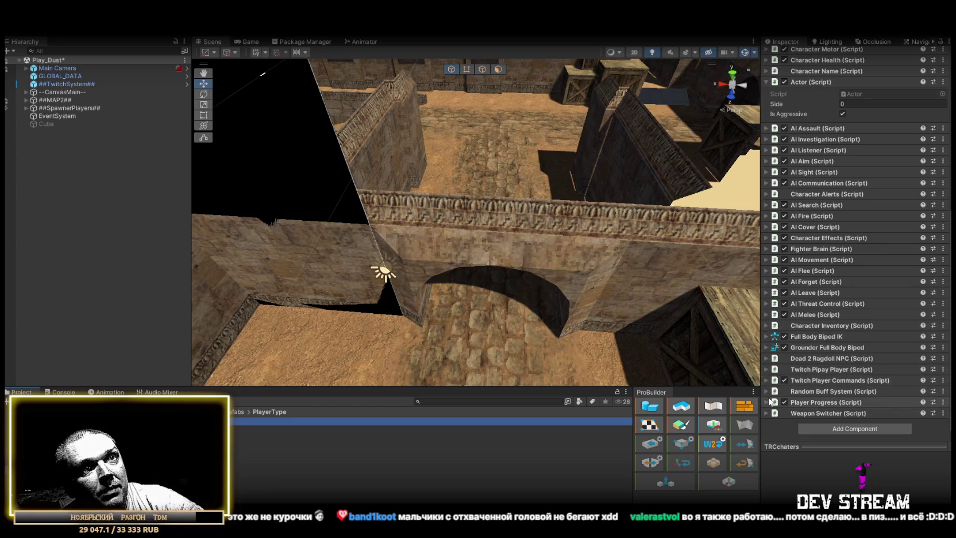
pyautogui.click(768, 391)
pyautogui.scroll(-10, 886, 386)
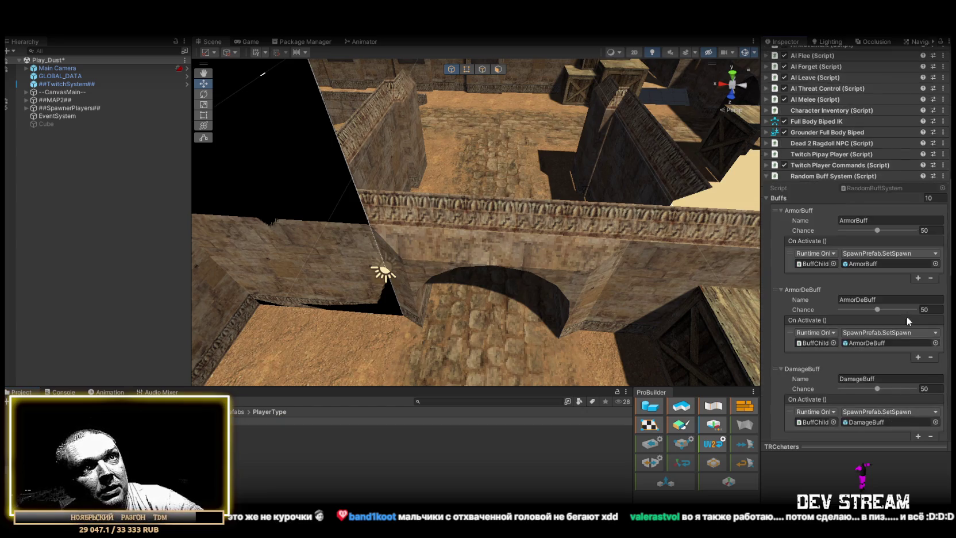
pyautogui.scroll(-10, 896, 312)
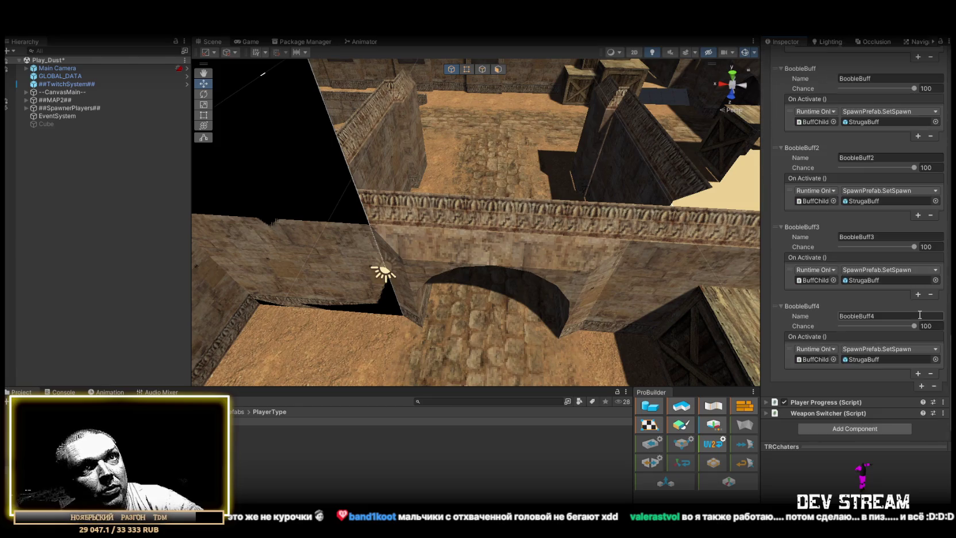
pyautogui.click(881, 378)
pyautogui.click(933, 386)
pyautogui.click(933, 386)
pyautogui.click(933, 386)
pyautogui.click(933, 386)
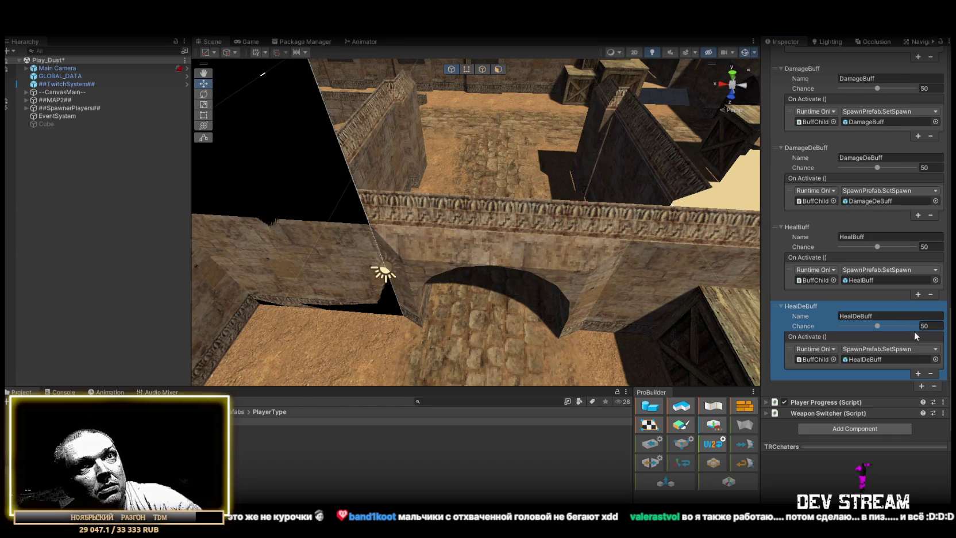
pyautogui.hotkey('ctrl', 'z')
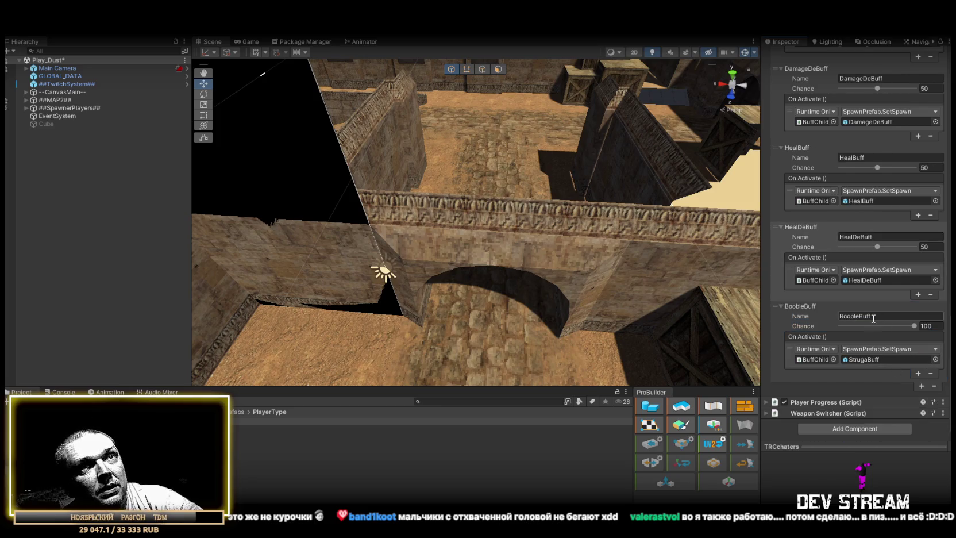
# Rename the remaining buff entry to StrugaBuff and set its Chance to 5.
pyautogui.moveTo(858, 317); pyautogui.dragTo(832, 312)
pyautogui.write('Struga')
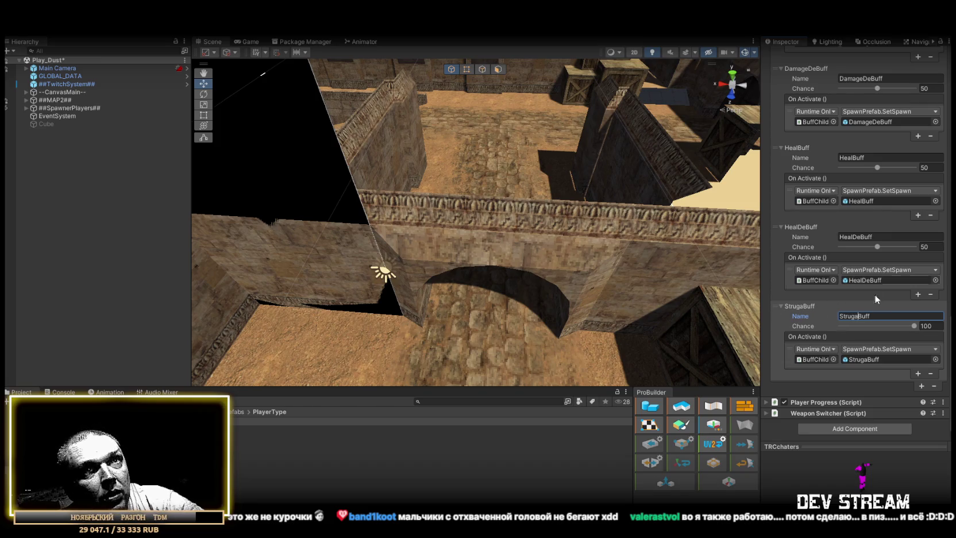
pyautogui.press('Tab')
pyautogui.write('5')
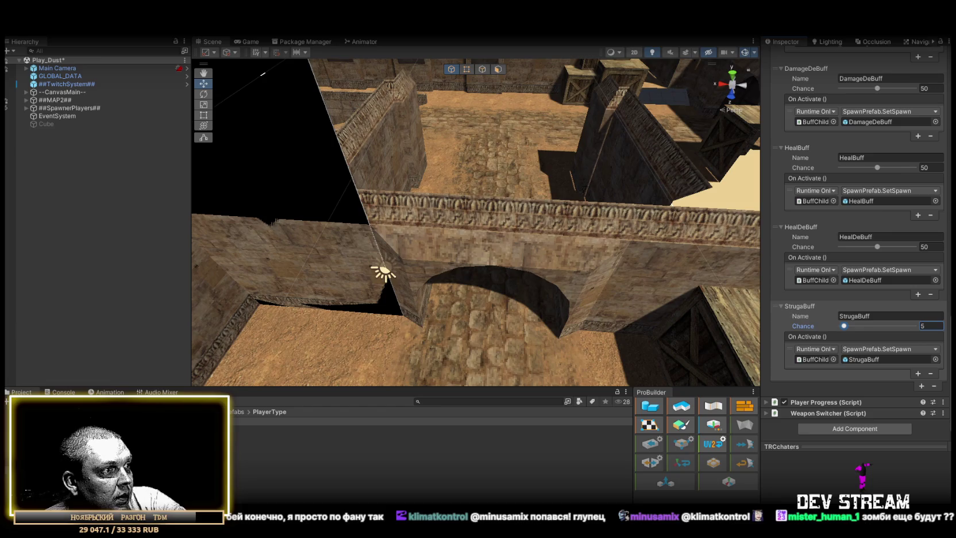
pyautogui.rightClick(565, 193)
pyautogui.press('w')
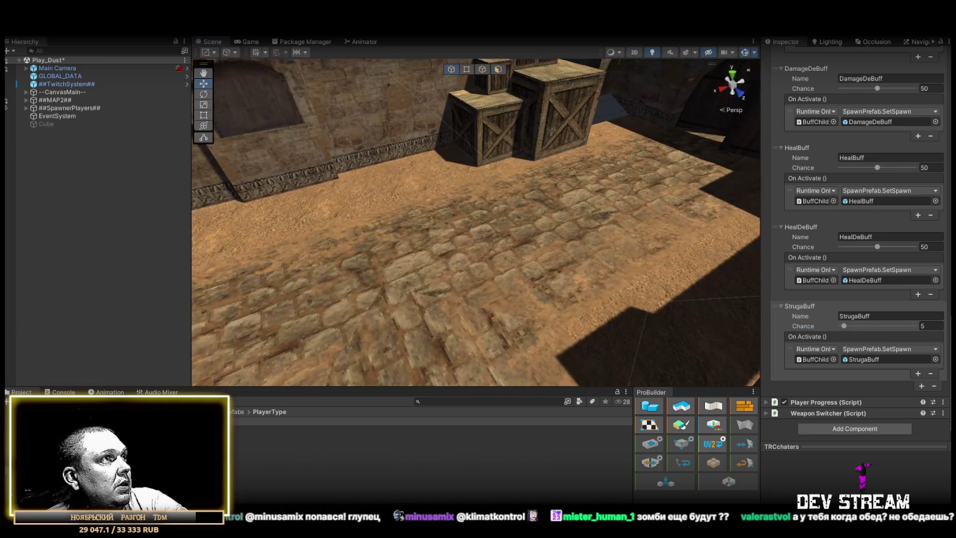
# Search the project for 'mine' prefabs and inspect SM_Prop_Mine_02.
pyautogui.click(471, 401)
pyautogui.write('mine')
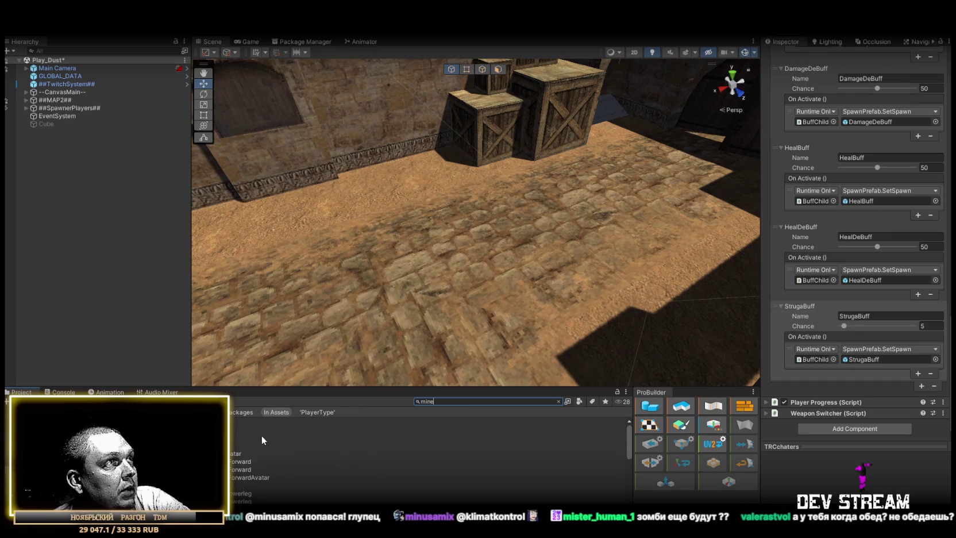
pyautogui.click(578, 401)
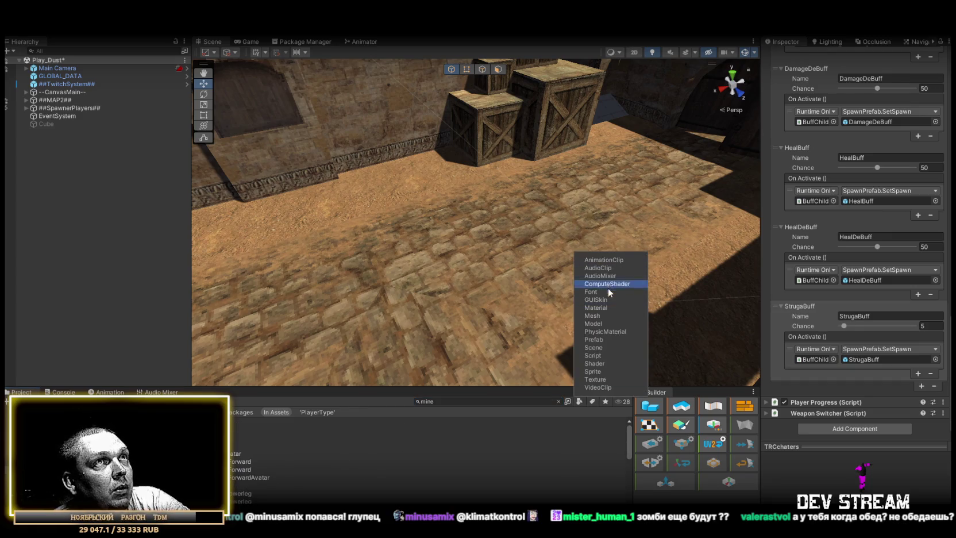
pyautogui.click(594, 340)
pyautogui.click(344, 429)
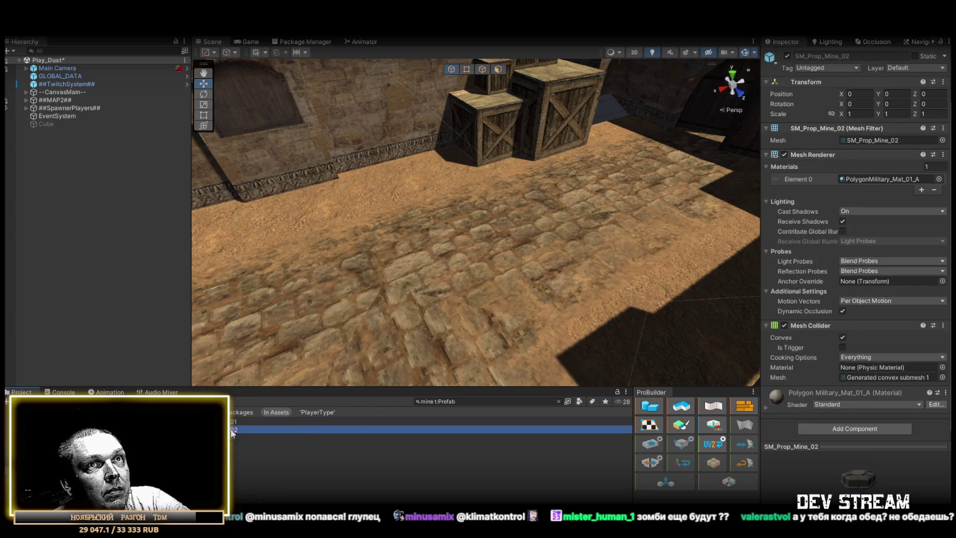
pyautogui.moveTo(874, 470)
pyautogui.mouseDown()
pyautogui.moveTo(838, 447)
pyautogui.moveTo(863, 499)
pyautogui.mouseUp()
# Clear the search back to the Military props folder and maximize the Project window.
pyautogui.click(558, 401)
pyautogui.scroll(2, 268, 481)
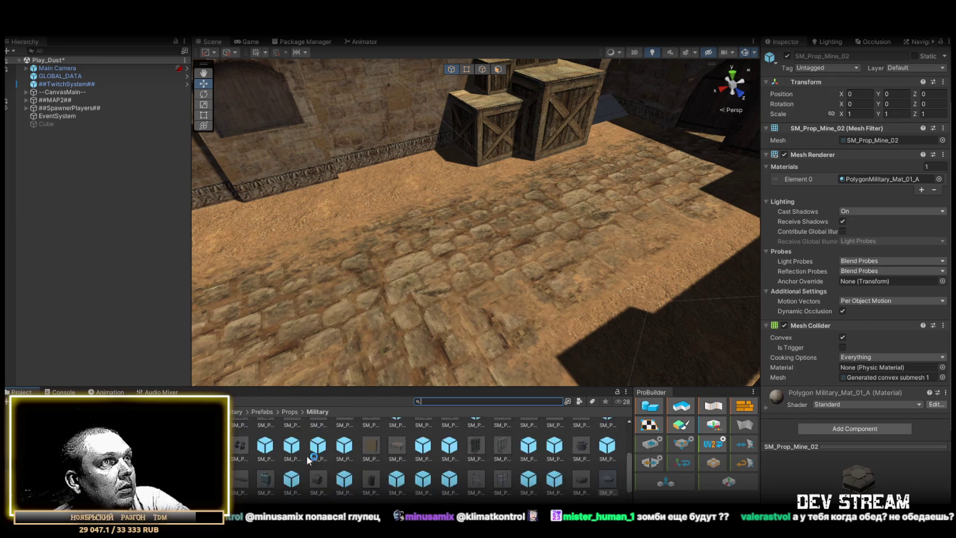
pyautogui.scroll(3, 345, 467)
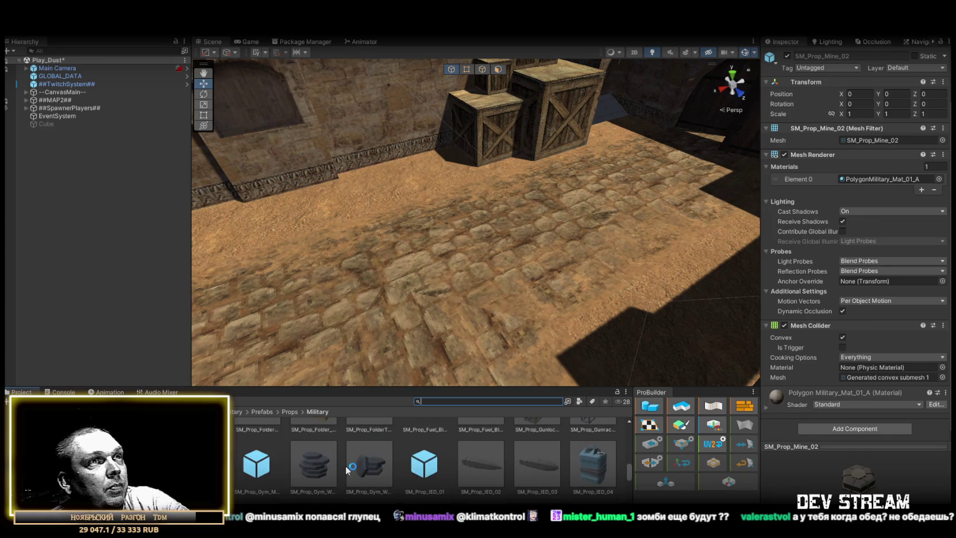
pyautogui.scroll(5, 404, 470)
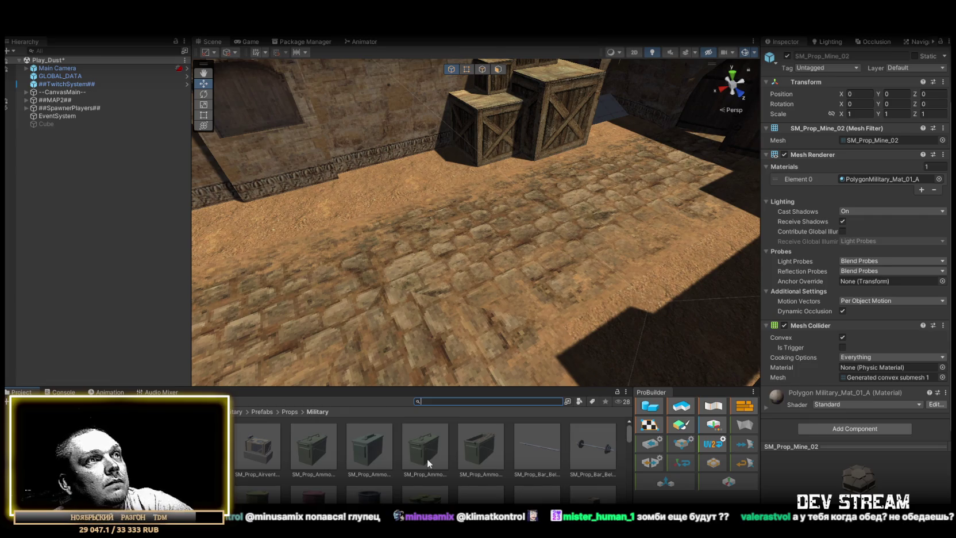
pyautogui.hotkey('shift', 'space')
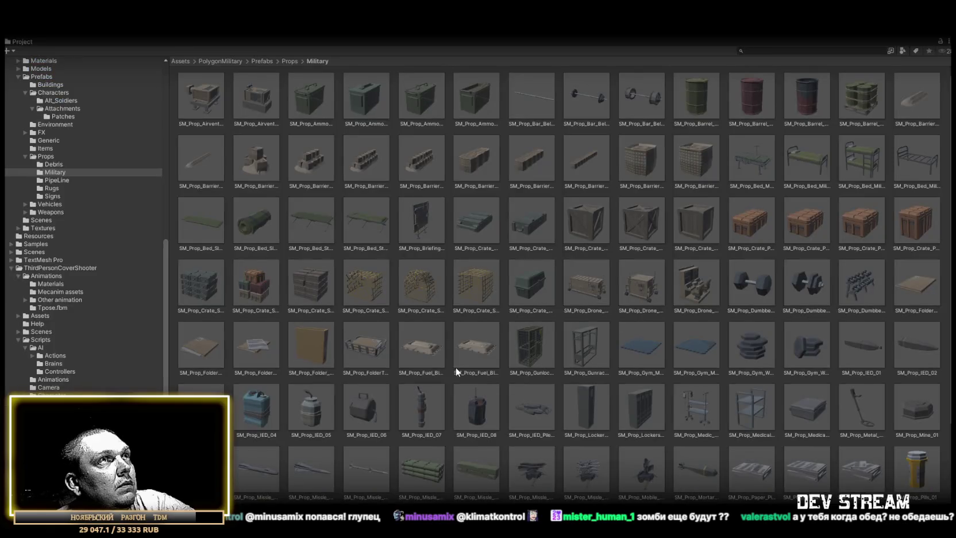
# Select the SM_Prop_IED_04 prefab in the Military props folder and view its details.
pyautogui.scroll(-3, 588, 215)
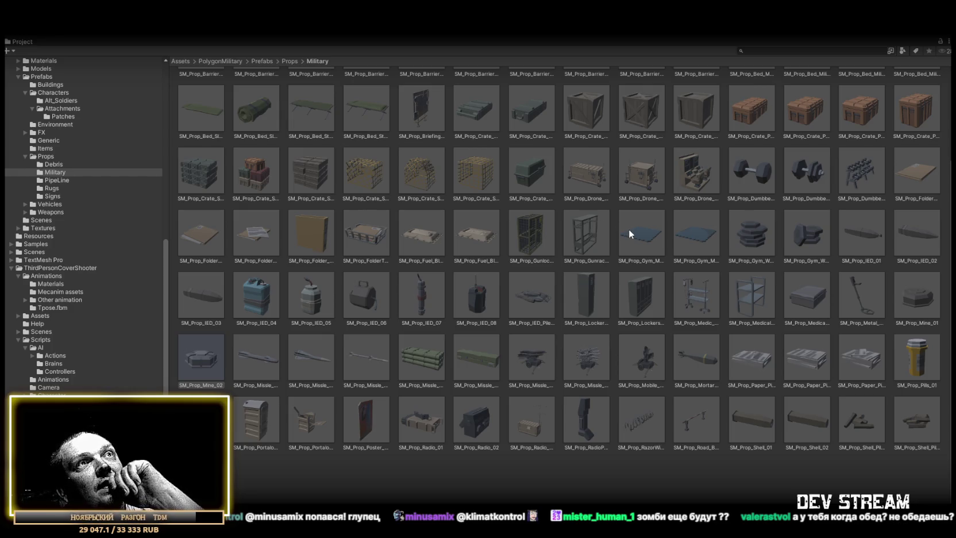
pyautogui.click(258, 298)
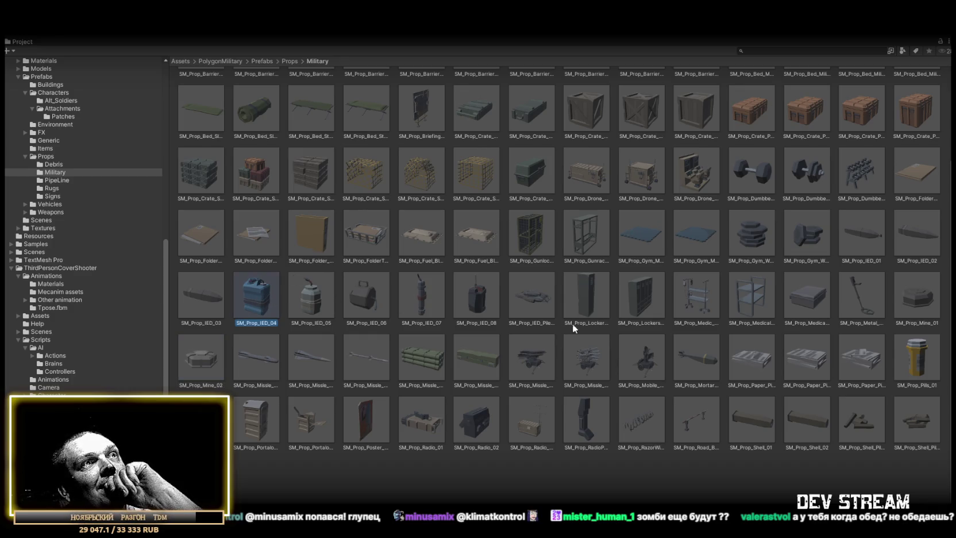
pyautogui.scroll(2, 581, 321)
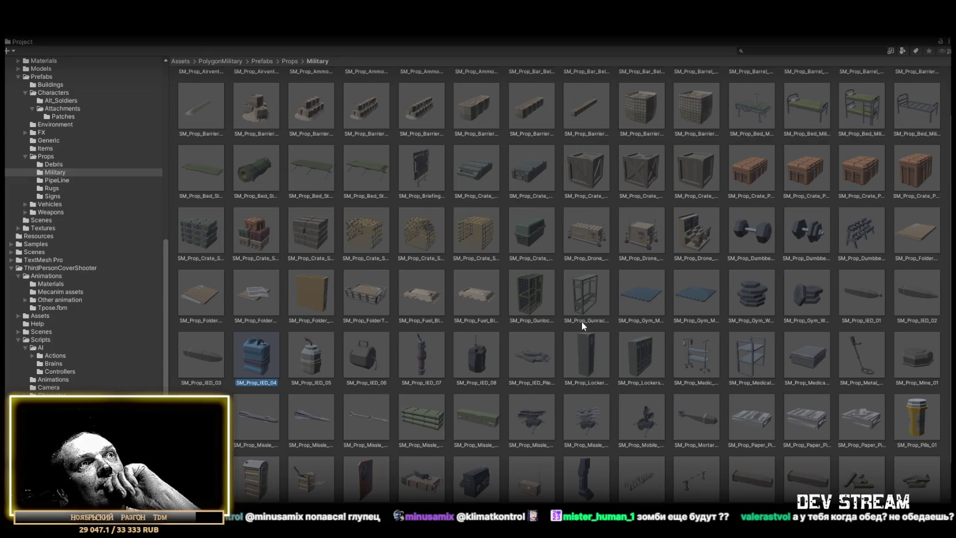
pyautogui.scroll(2, 581, 321)
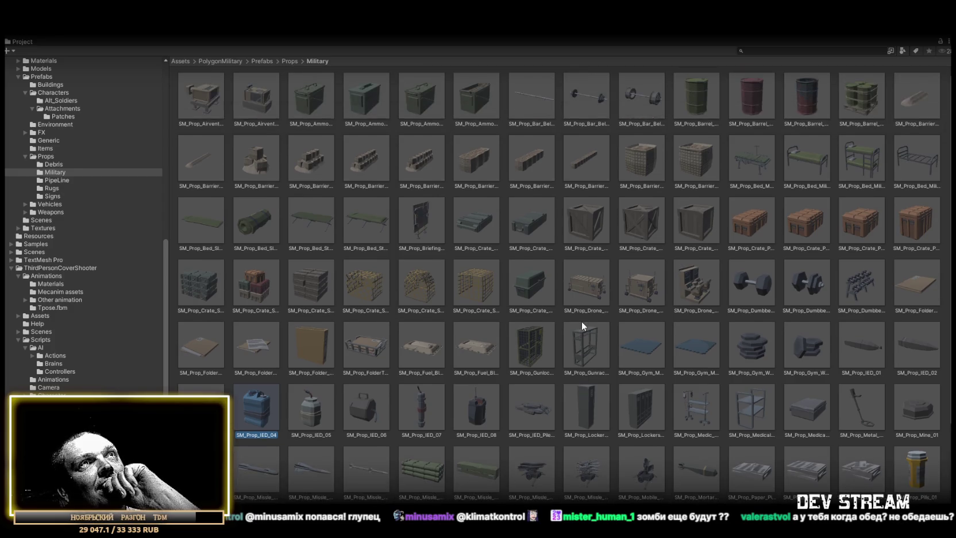
pyautogui.scroll(-4, 580, 321)
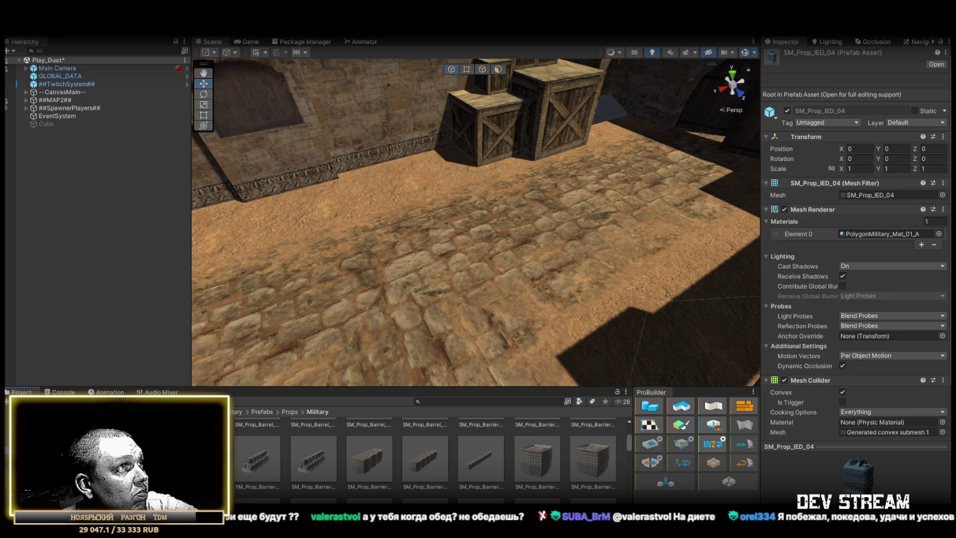
# Open the other pack's Prefabs > Props folder and scroll through its props.
pyautogui.click(289, 412)
pyautogui.scroll(3, 345, 466)
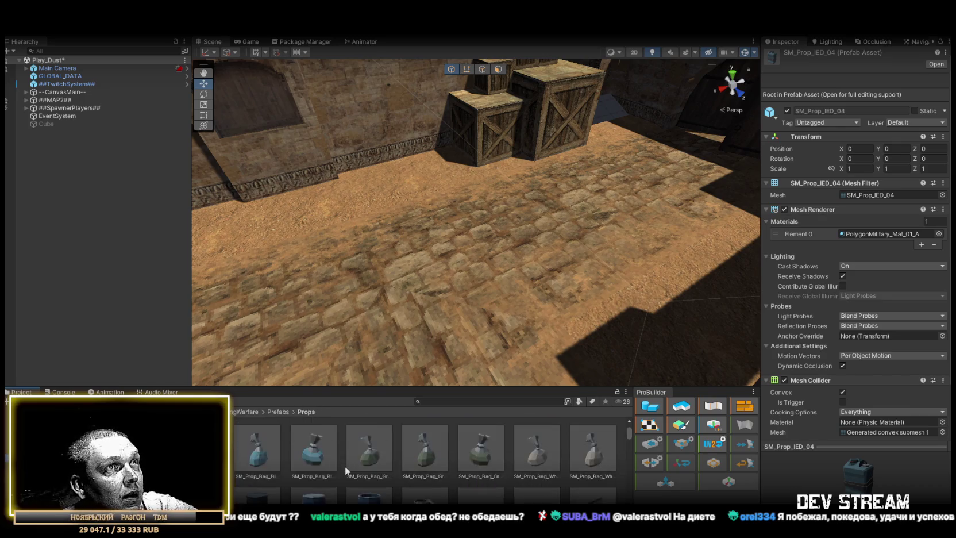
pyautogui.scroll(-4, 347, 463)
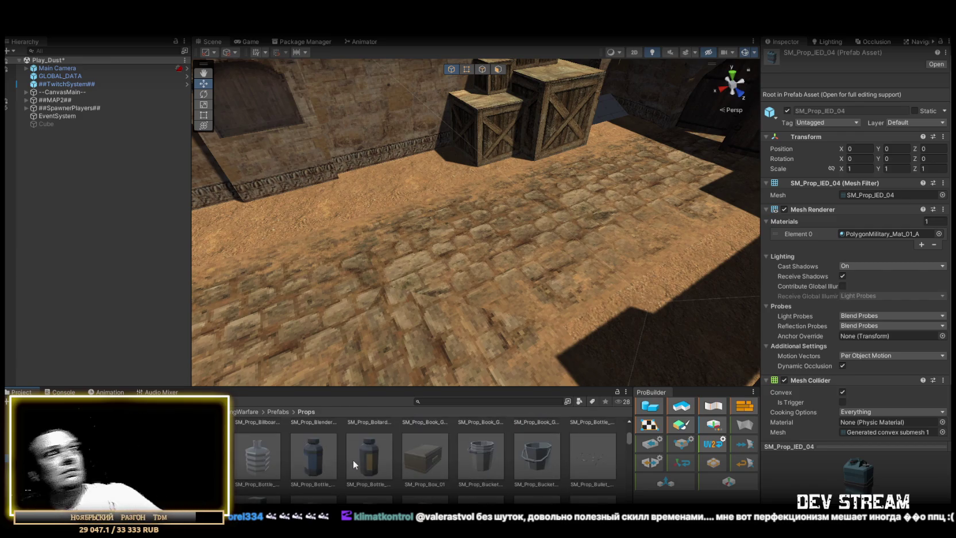
pyautogui.scroll(-3, 360, 460)
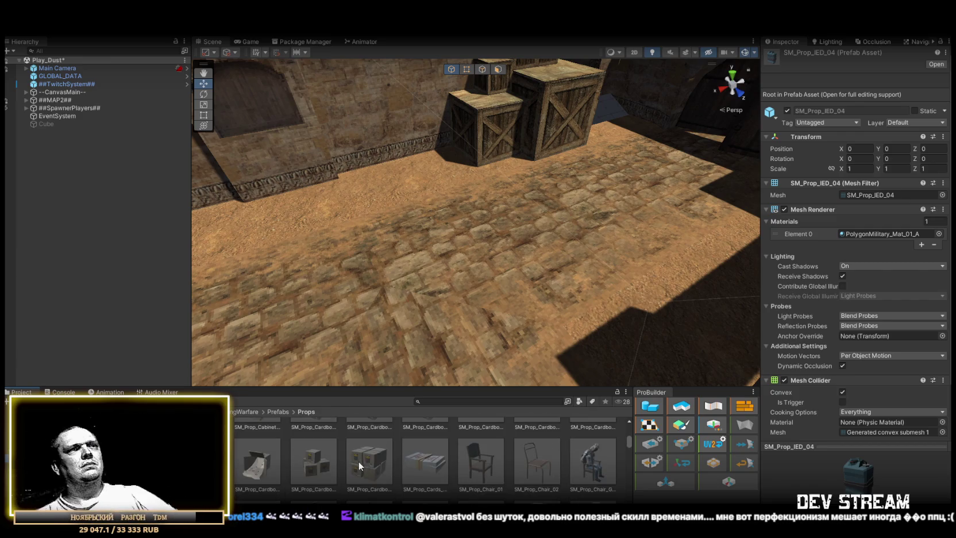
pyautogui.scroll(-3, 359, 461)
pyautogui.scroll(-2, 374, 442)
pyautogui.scroll(-2, 376, 453)
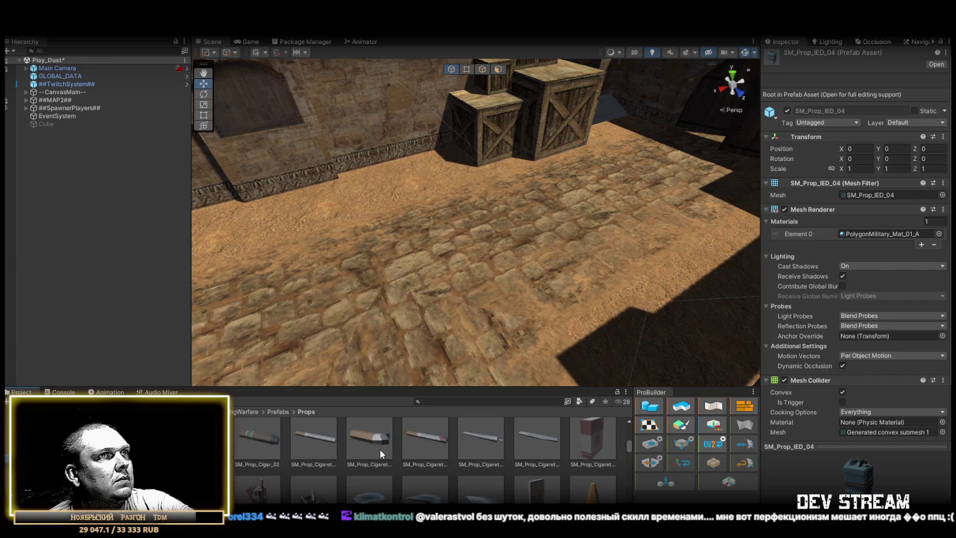
pyautogui.scroll(-5, 374, 447)
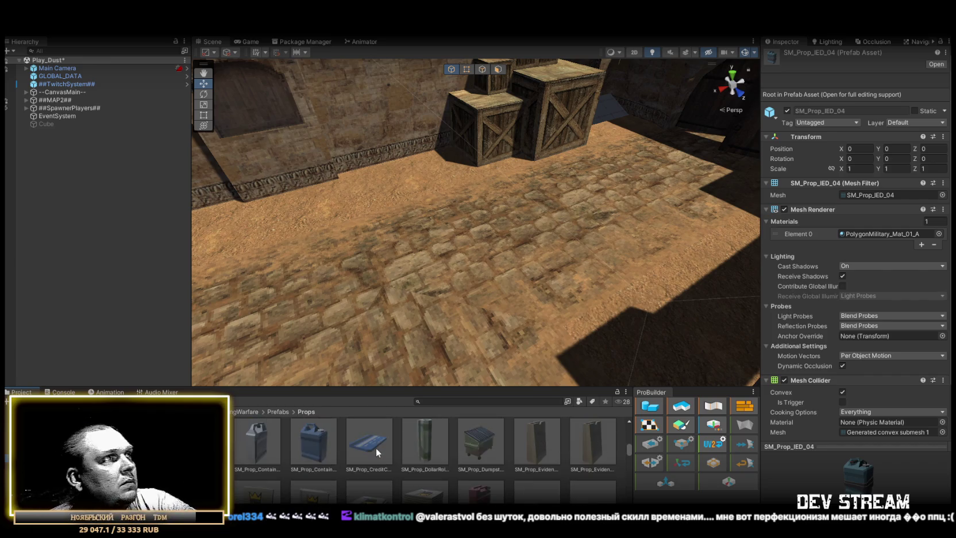
pyautogui.scroll(-10, 371, 446)
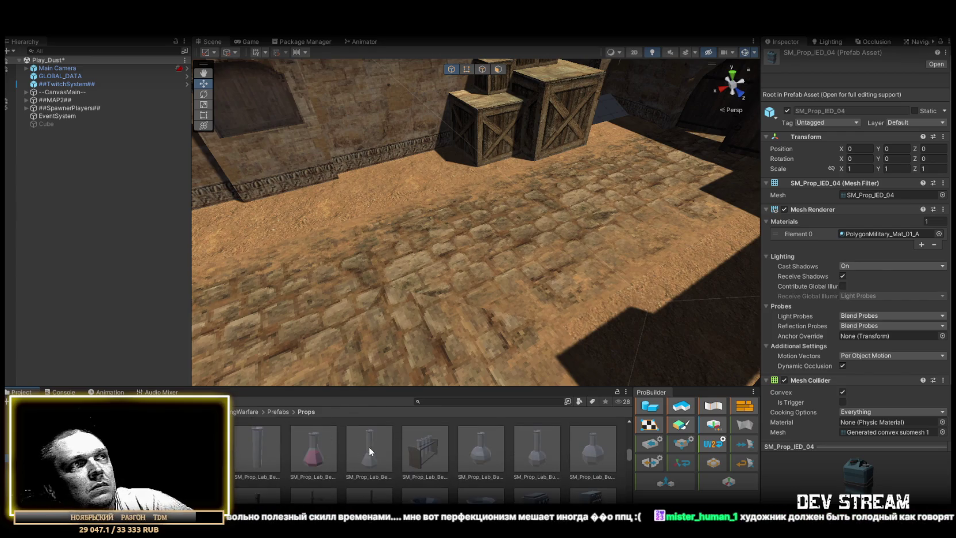
pyautogui.scroll(-5, 364, 452)
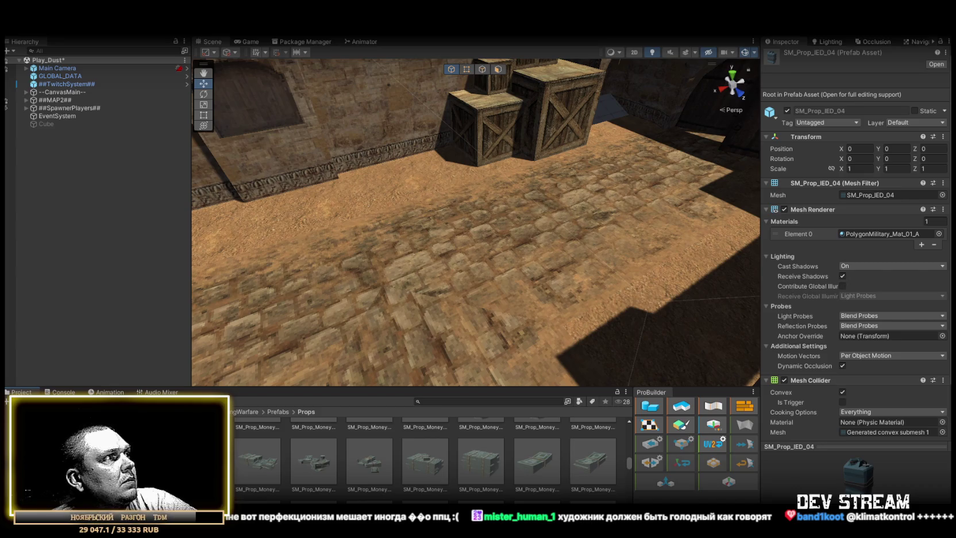
# Browse the BattleRoyale Prefabs > Weapons folder, then step to the neighbouring Vehicles folder.
pyautogui.click(115, 442)
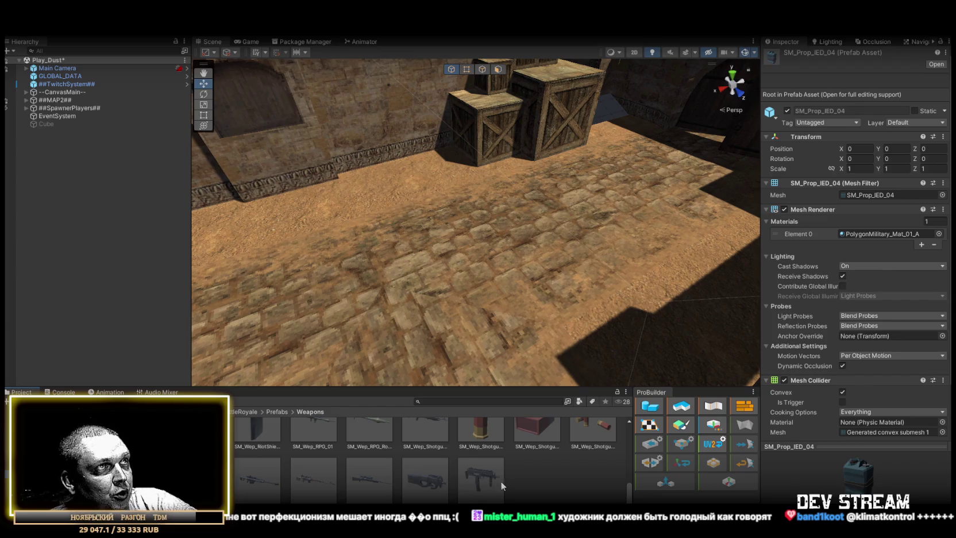
pyautogui.scroll(3, 503, 486)
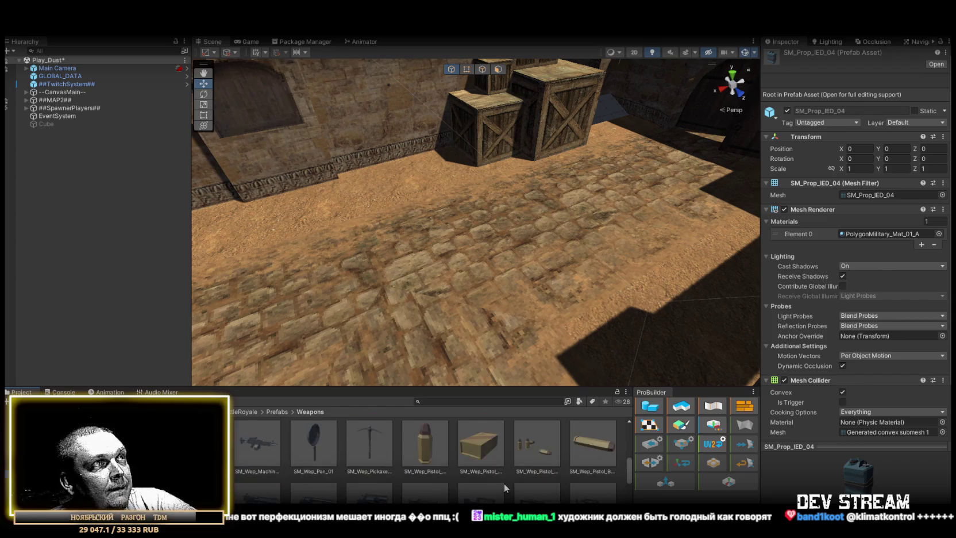
pyautogui.scroll(1, 504, 483)
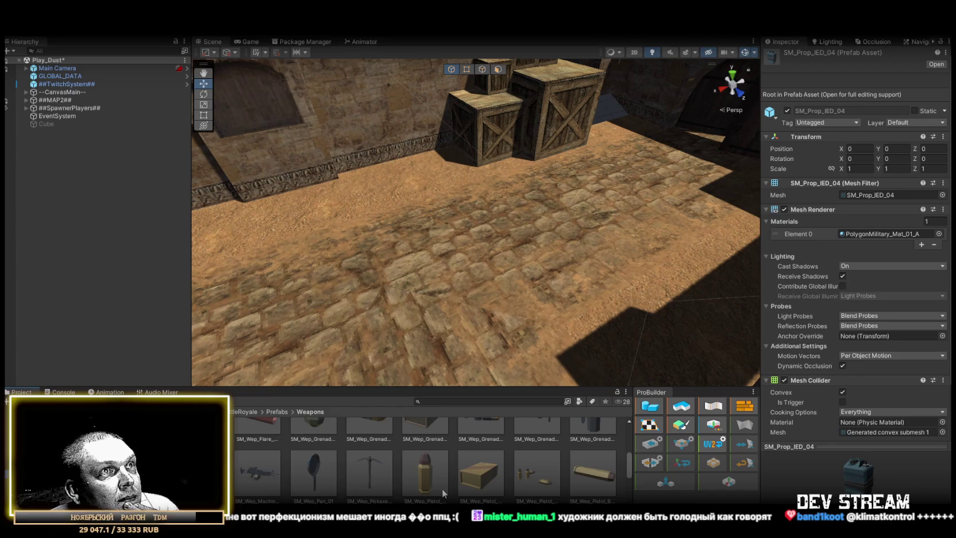
pyautogui.scroll(-3, 444, 460)
pyautogui.scroll(-1, 442, 459)
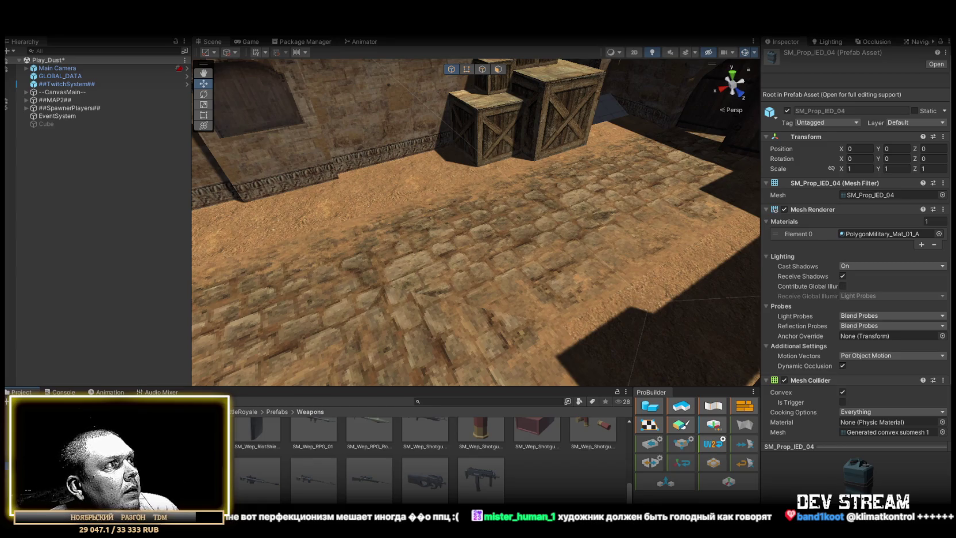
pyautogui.press('Up')
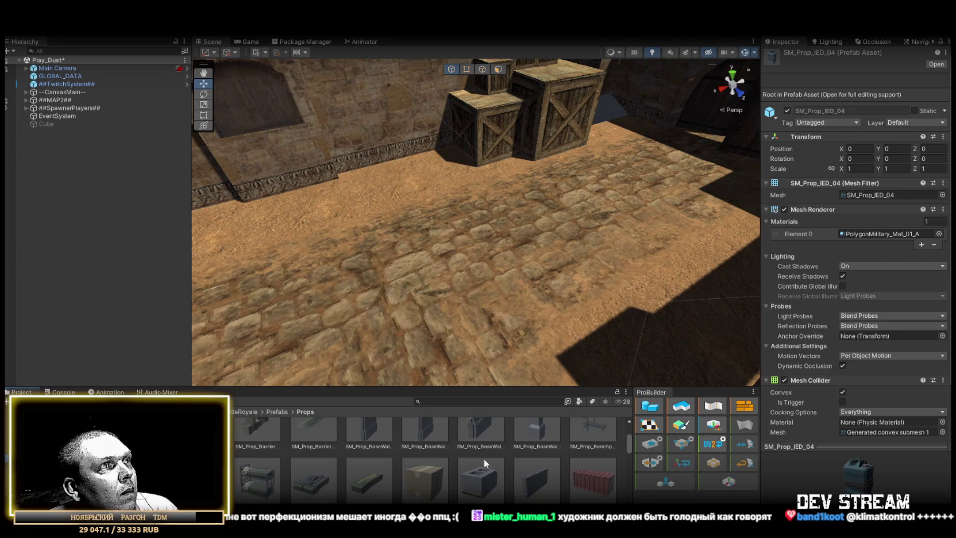
# Step up to the Props prefab folder and scroll through its contents.
pyautogui.press('Up')
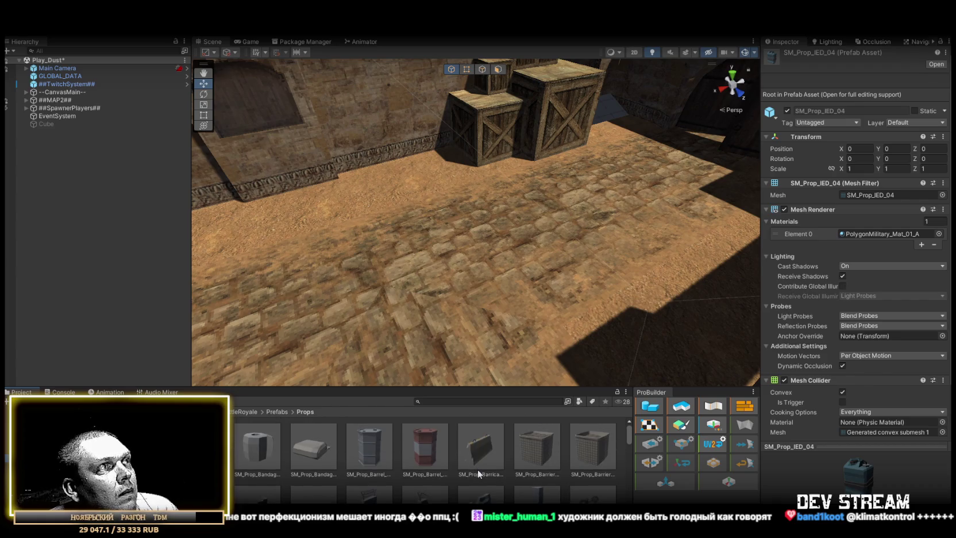
pyautogui.scroll(-5, 476, 469)
pyautogui.scroll(-5, 471, 471)
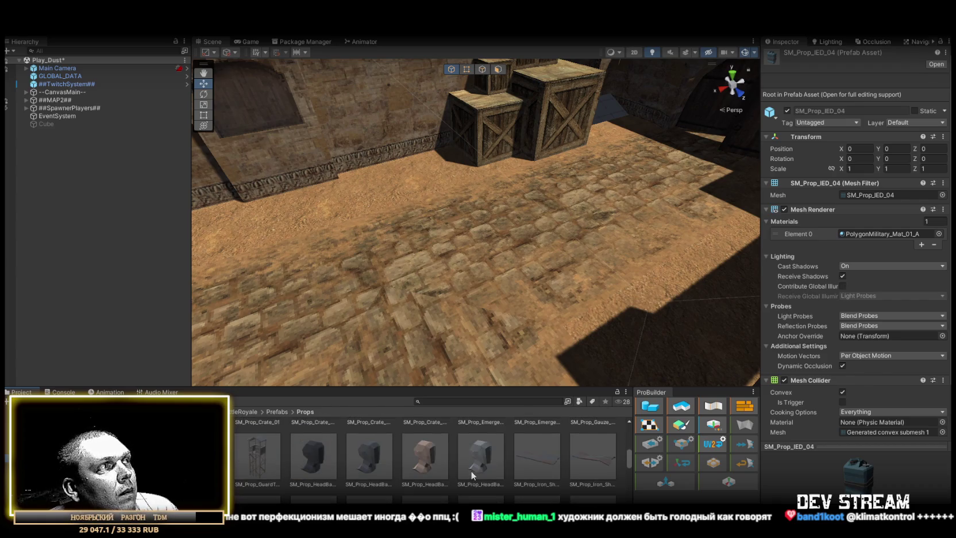
pyautogui.scroll(-5, 469, 471)
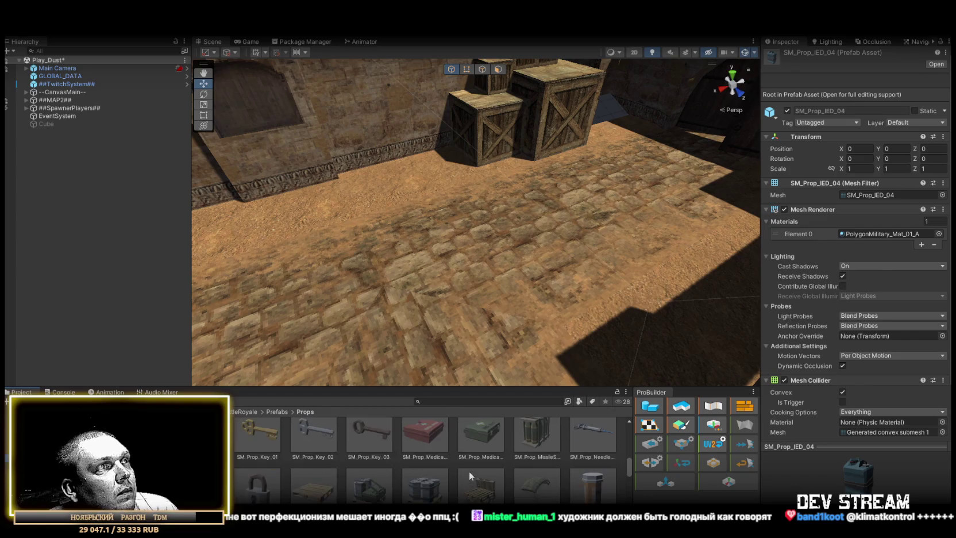
pyautogui.scroll(-5, 469, 471)
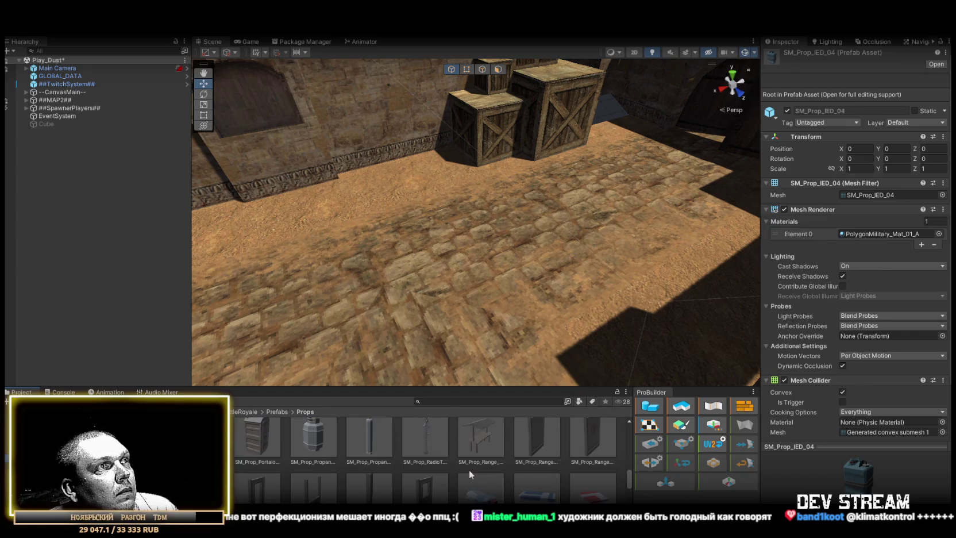
pyautogui.scroll(-5, 470, 468)
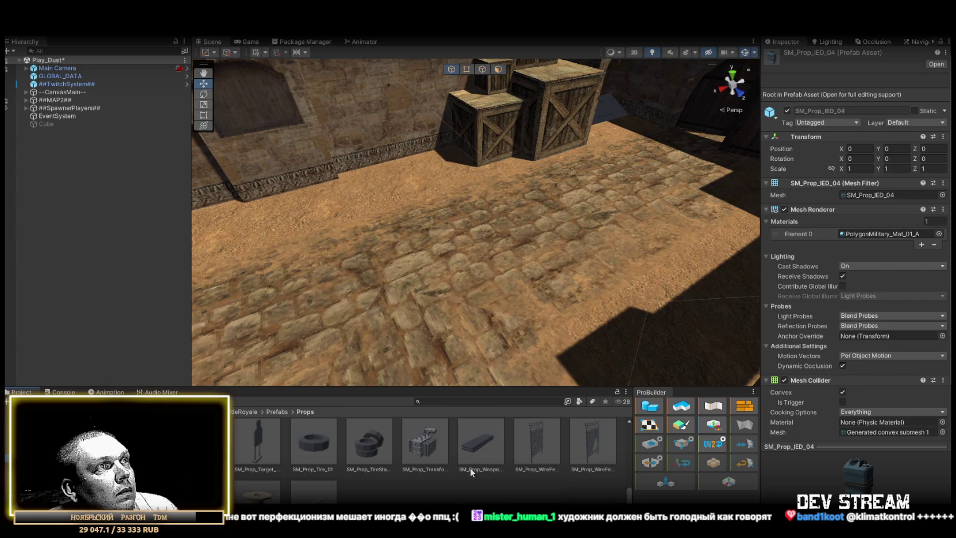
pyautogui.scroll(1, 470, 473)
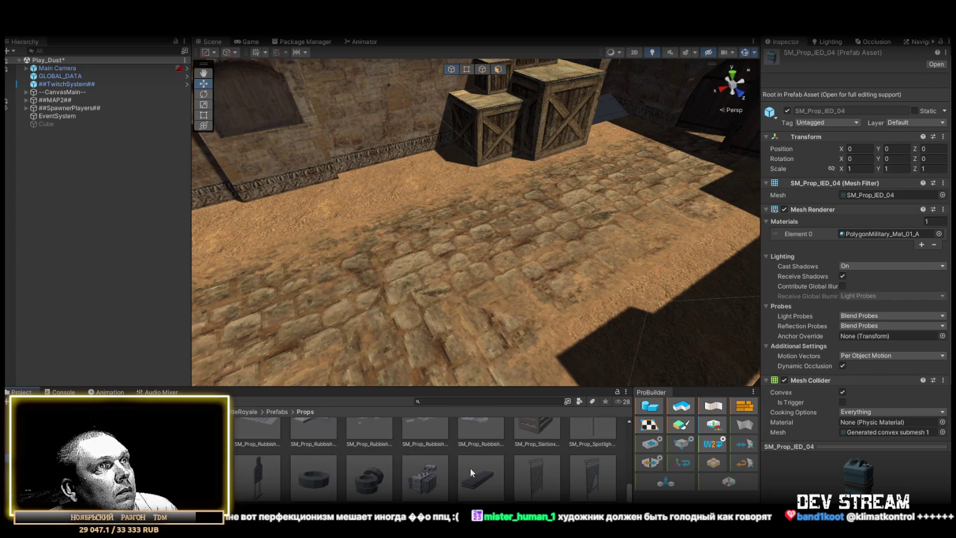
# Browse the Generic, FX, Environments and Buildings folders, then open Prefabs > Characters > Attachments.
pyautogui.click(218, 452)
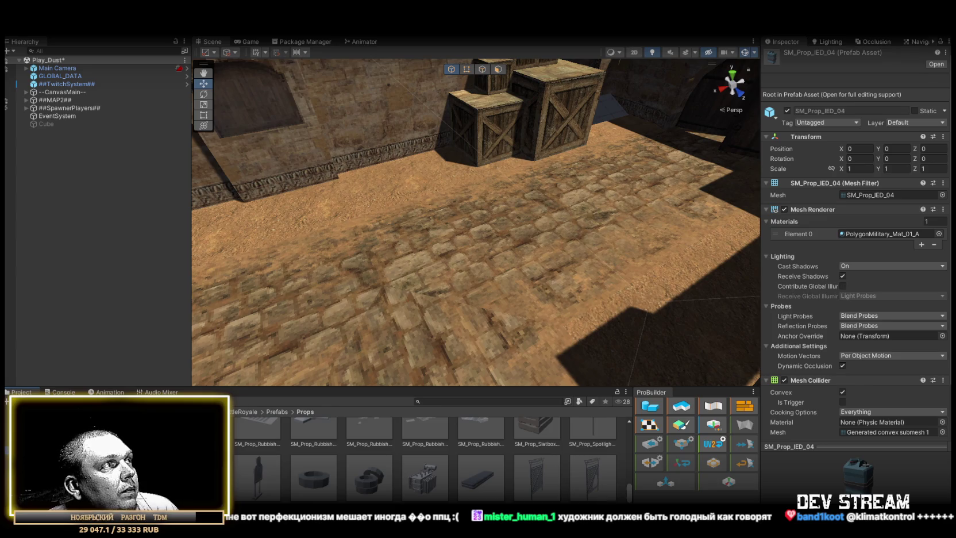
pyautogui.scroll(2, 332, 458)
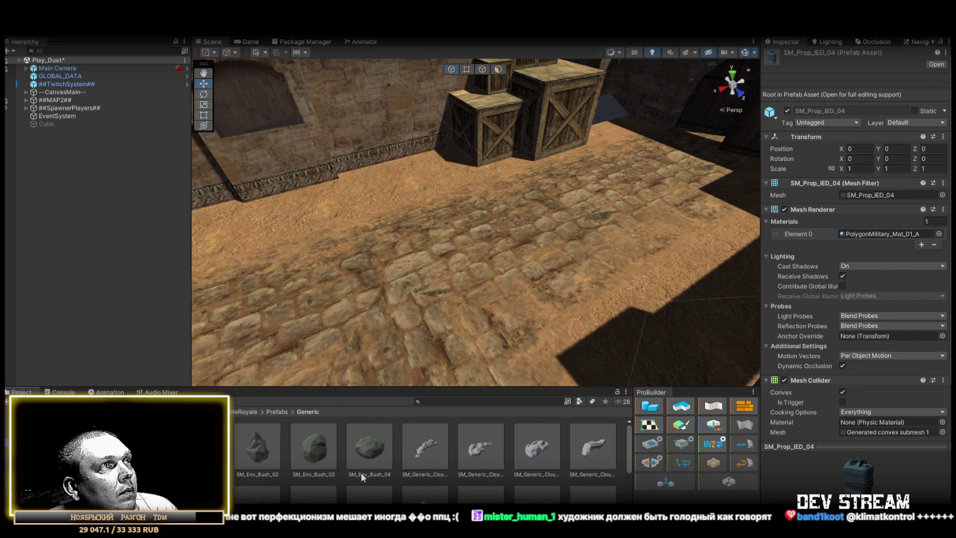
pyautogui.press('Up')
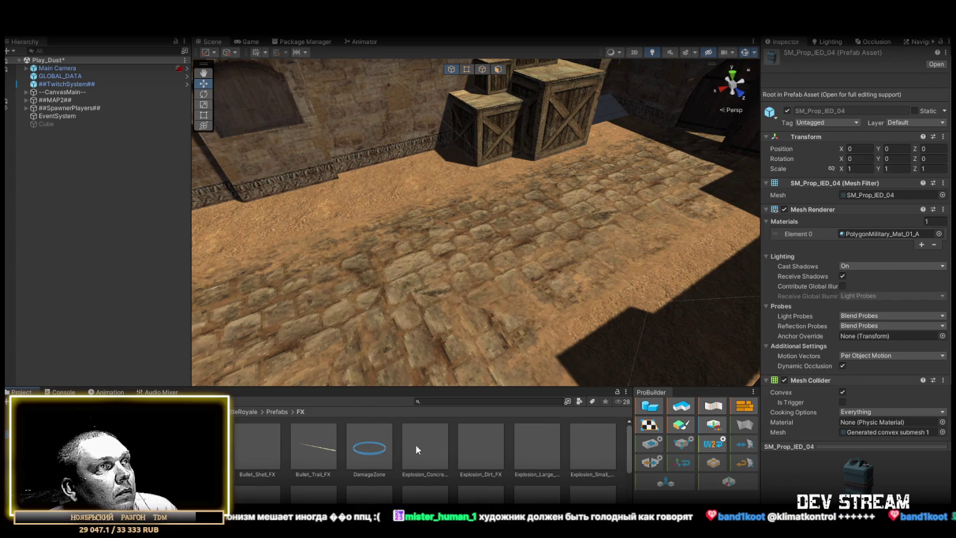
pyautogui.press('Up')
pyautogui.scroll(-5, 421, 451)
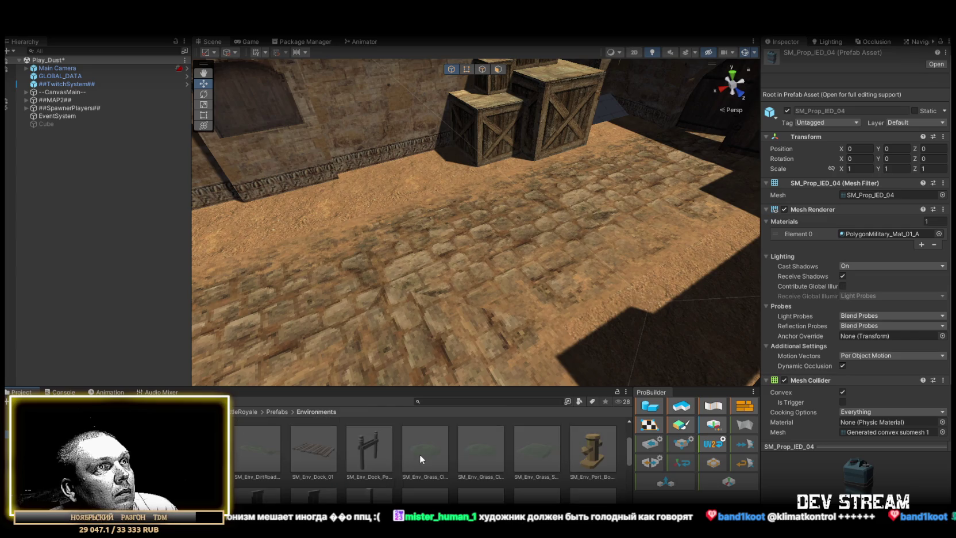
pyautogui.scroll(-5, 415, 452)
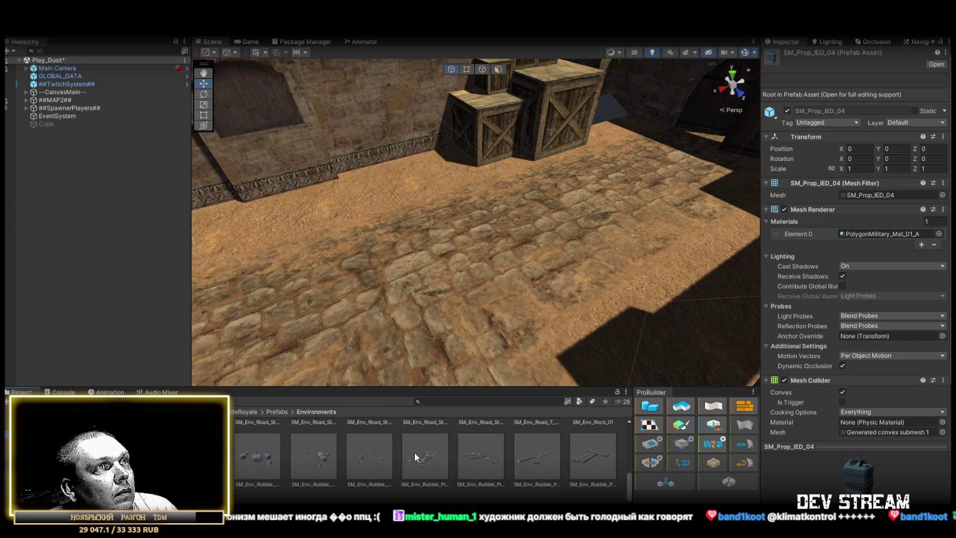
pyautogui.scroll(-2, 401, 449)
pyautogui.press('Up')
pyautogui.press('Up')
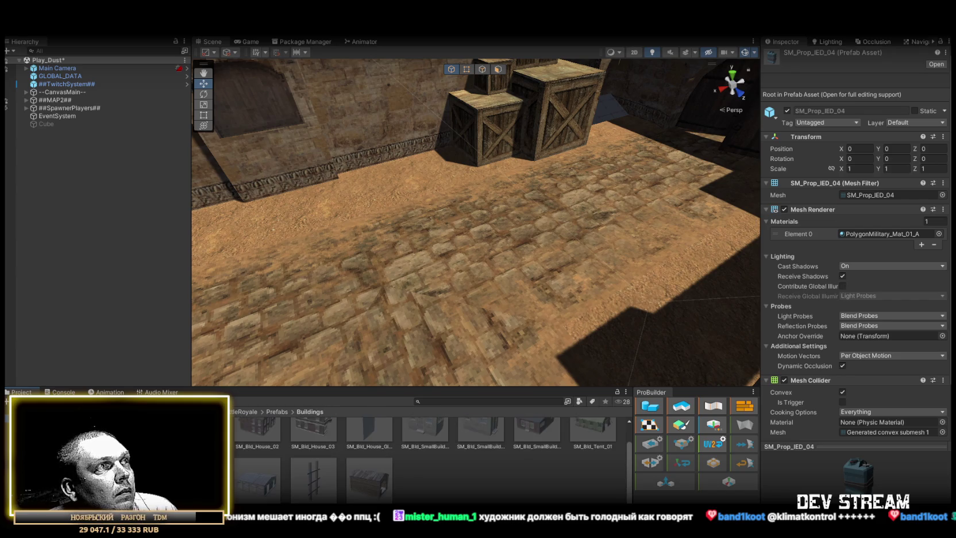
pyautogui.scroll(1, 433, 459)
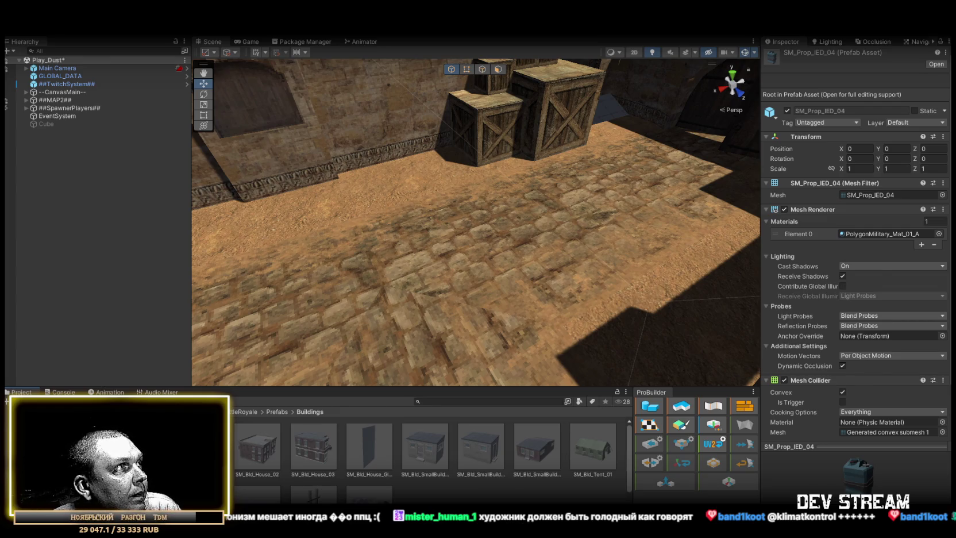
pyautogui.click(478, 424)
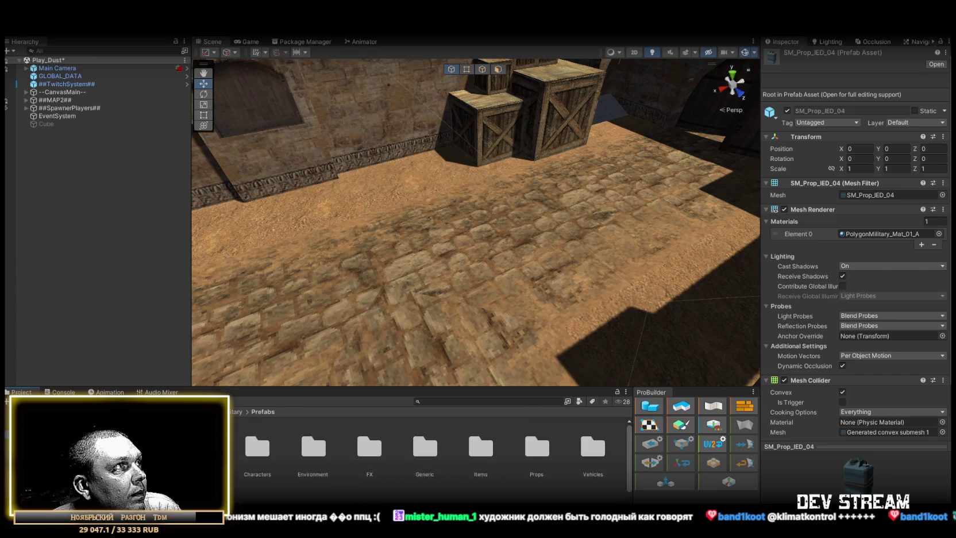
pyautogui.click(57, 454)
# Inspect the dynamite and SM_Chr_Attach_Bomb_C4_01 prefabs, rotate the C4 preview, then open Props > Debris and Military.
pyautogui.scroll(-2, 467, 434)
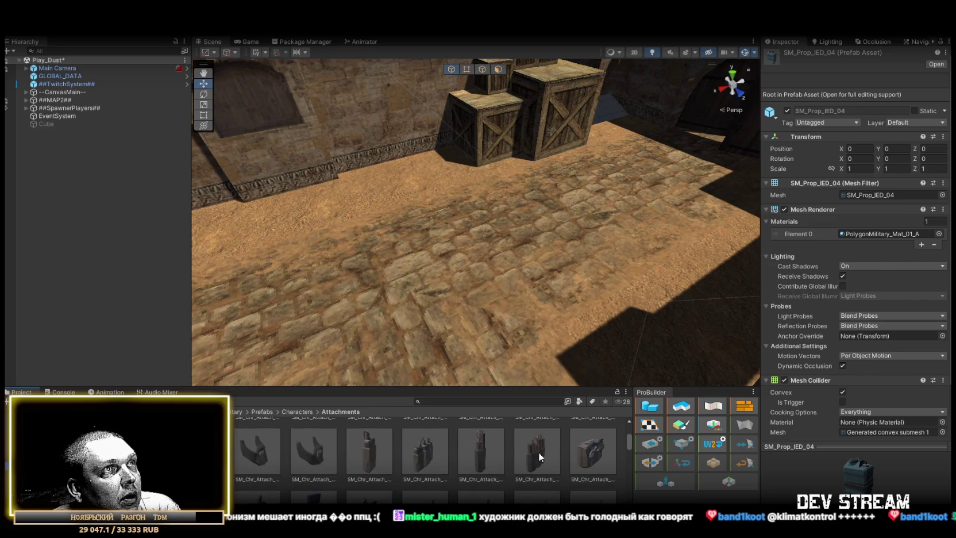
pyautogui.click(488, 451)
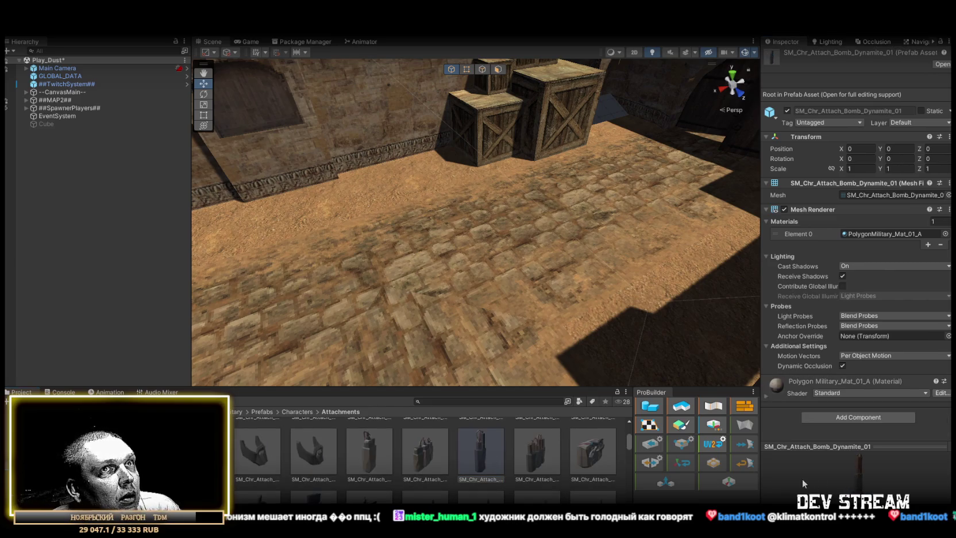
pyautogui.click(371, 451)
pyautogui.moveTo(842, 468)
pyautogui.mouseDown()
pyautogui.moveTo(795, 466)
pyautogui.moveTo(918, 466)
pyautogui.moveTo(788, 466)
pyautogui.moveTo(839, 467)
pyautogui.mouseUp()
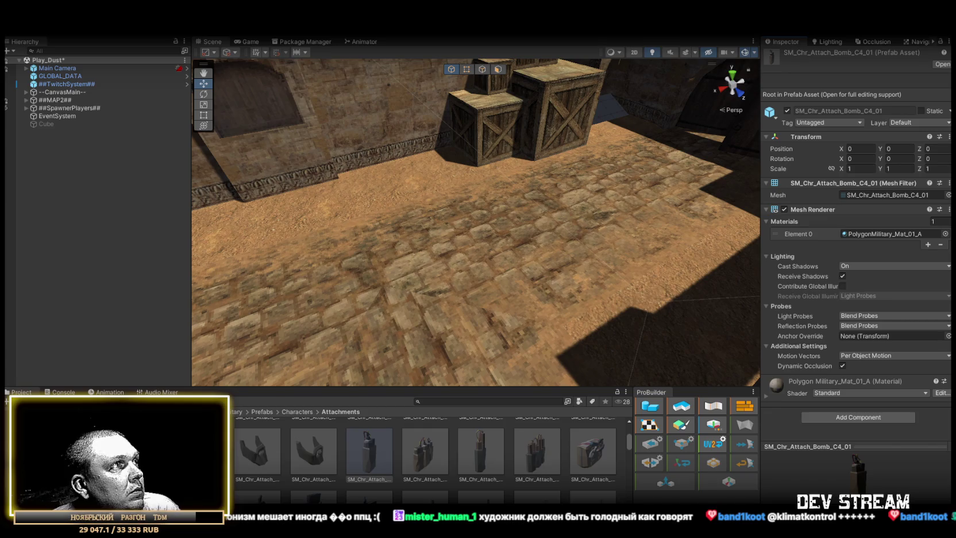
pyautogui.click(173, 453)
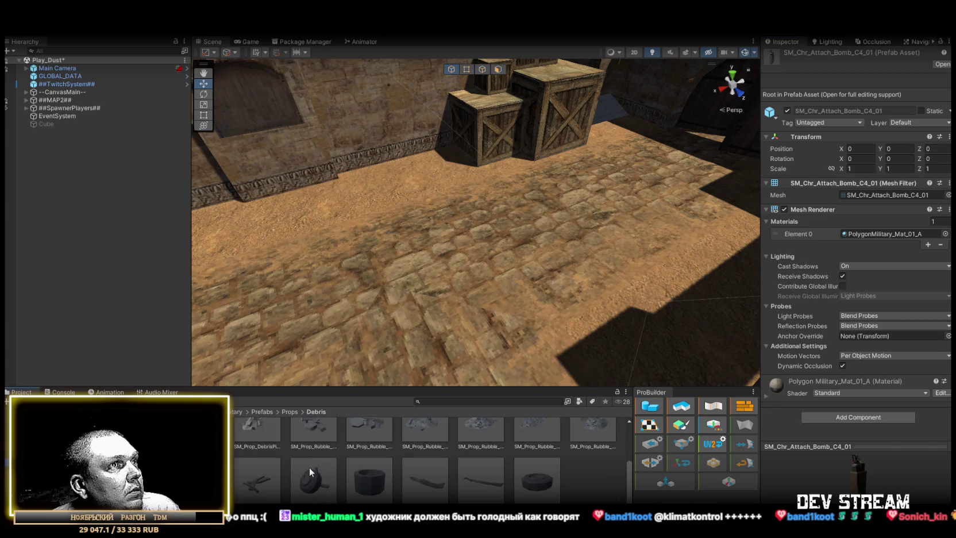
pyautogui.click(172, 477)
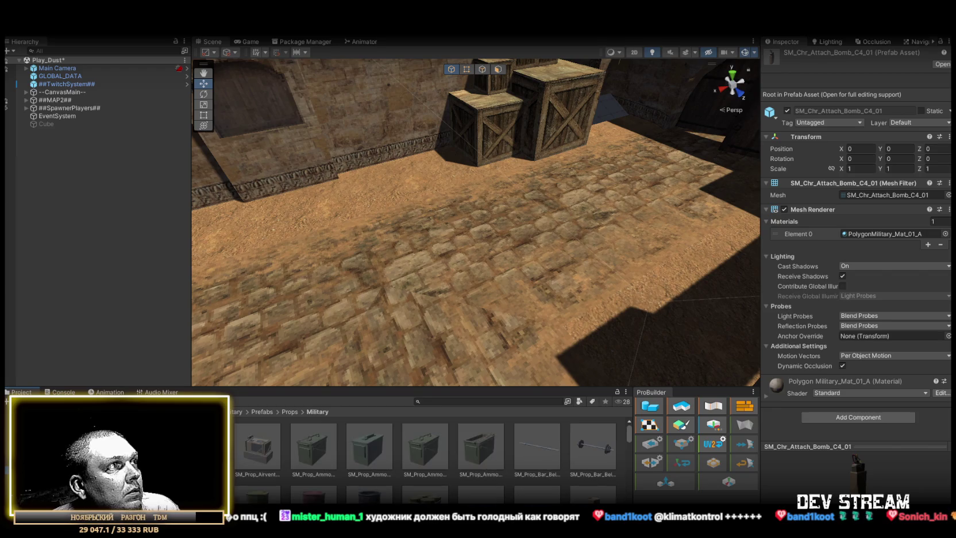
# Find SM_Prop_IED_08 in the Military grid and rotate its preview model.
pyautogui.scroll(-3, 353, 466)
pyautogui.scroll(-5, 344, 456)
pyautogui.scroll(-5, 340, 451)
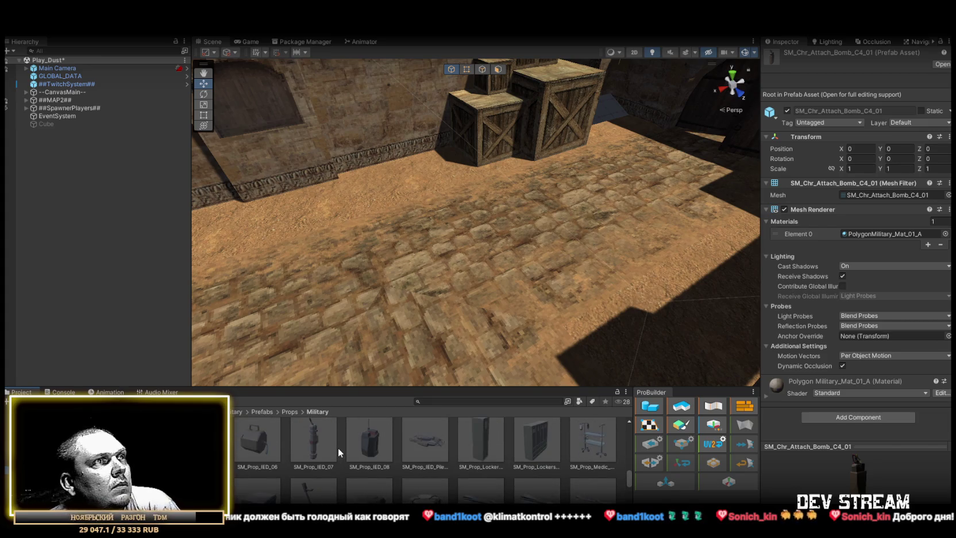
pyautogui.click(363, 444)
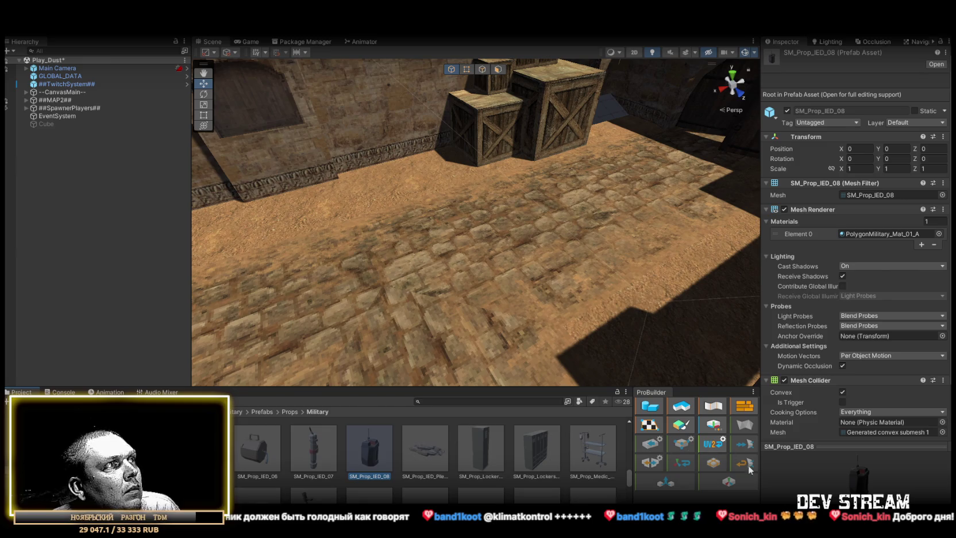
pyautogui.moveTo(827, 474)
pyautogui.mouseDown()
pyautogui.moveTo(766, 469)
pyautogui.moveTo(843, 472)
pyautogui.mouseUp()
pyautogui.moveTo(808, 466); pyautogui.dragTo(764, 466)
# Compare the other Military props, then drop SM_Prop_IED_08 onto the cobblestone floor.
pyautogui.scroll(-2, 423, 471)
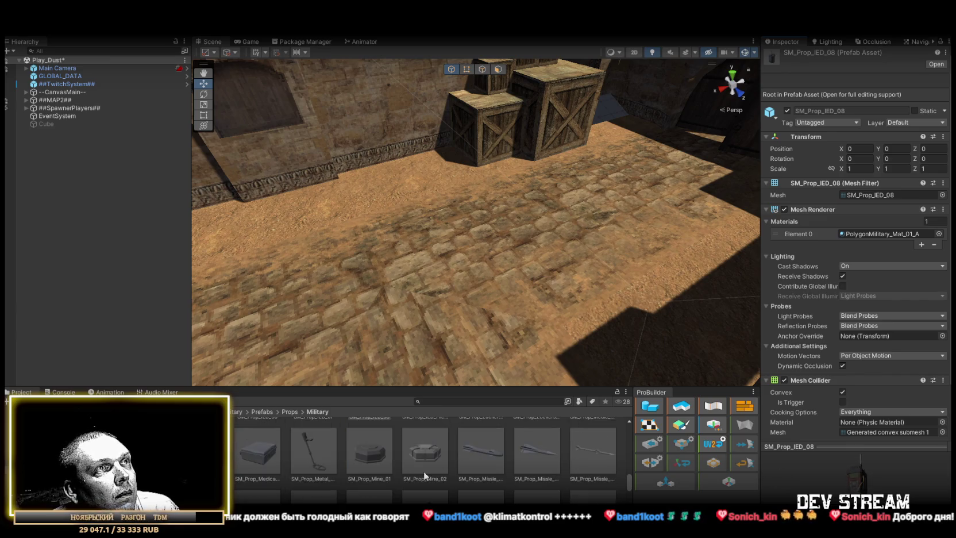
pyautogui.scroll(2, 426, 468)
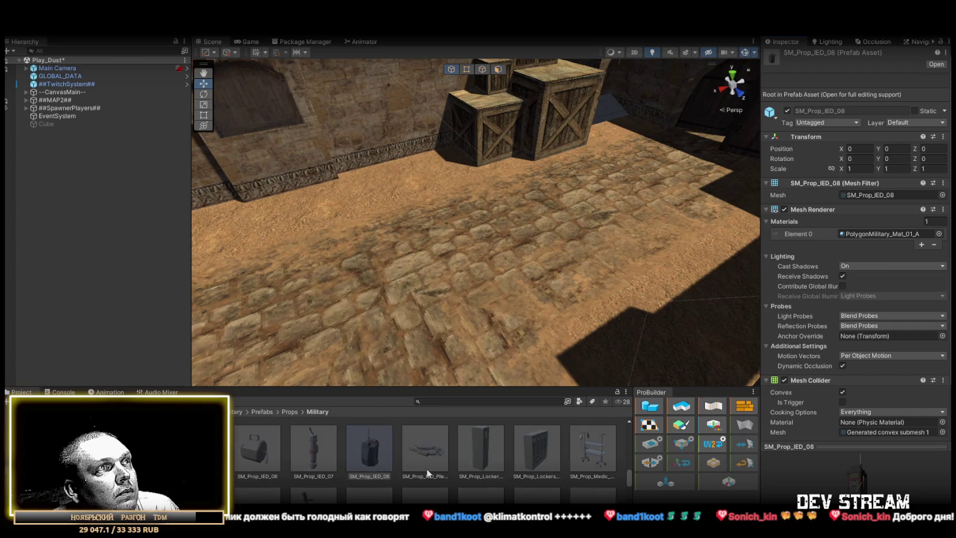
pyautogui.scroll(-4, 426, 469)
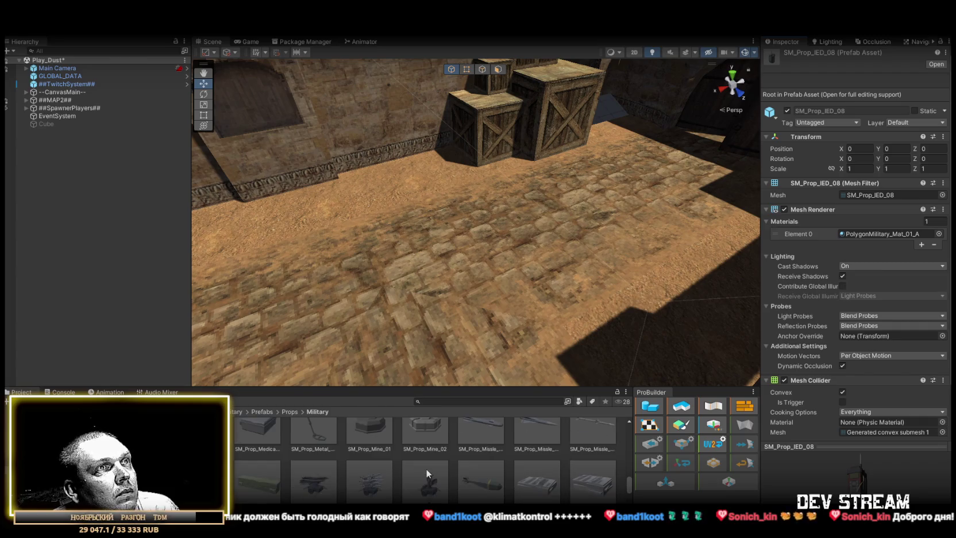
pyautogui.scroll(-2, 426, 466)
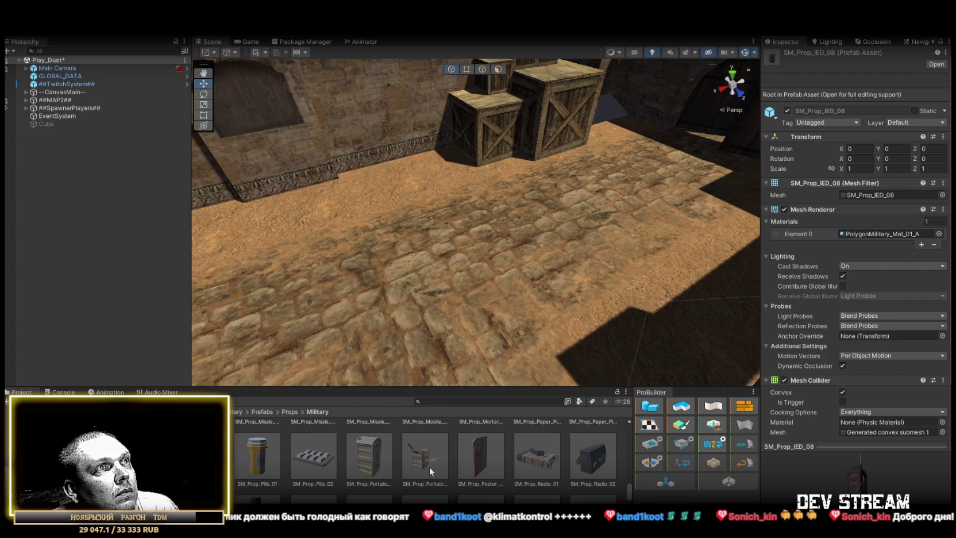
pyautogui.scroll(-3, 430, 466)
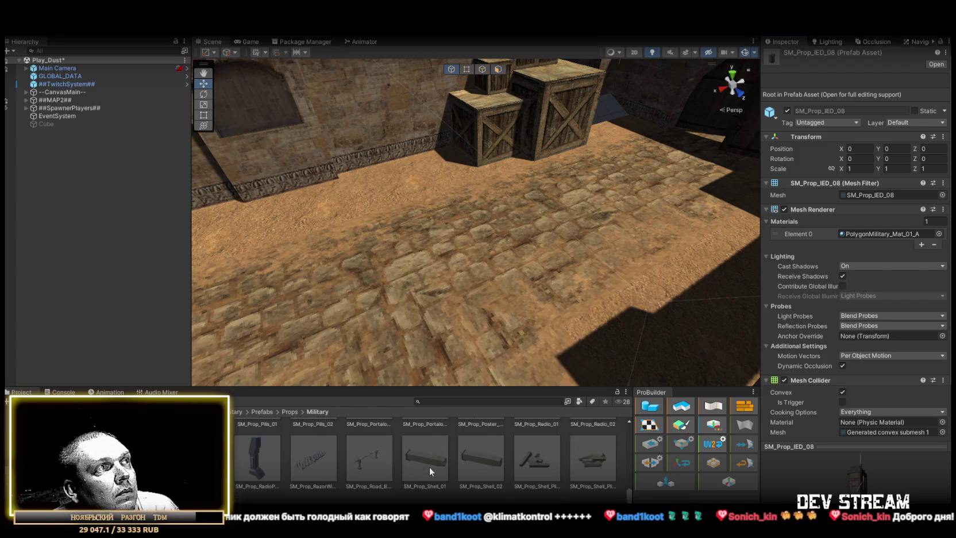
pyautogui.scroll(5, 429, 467)
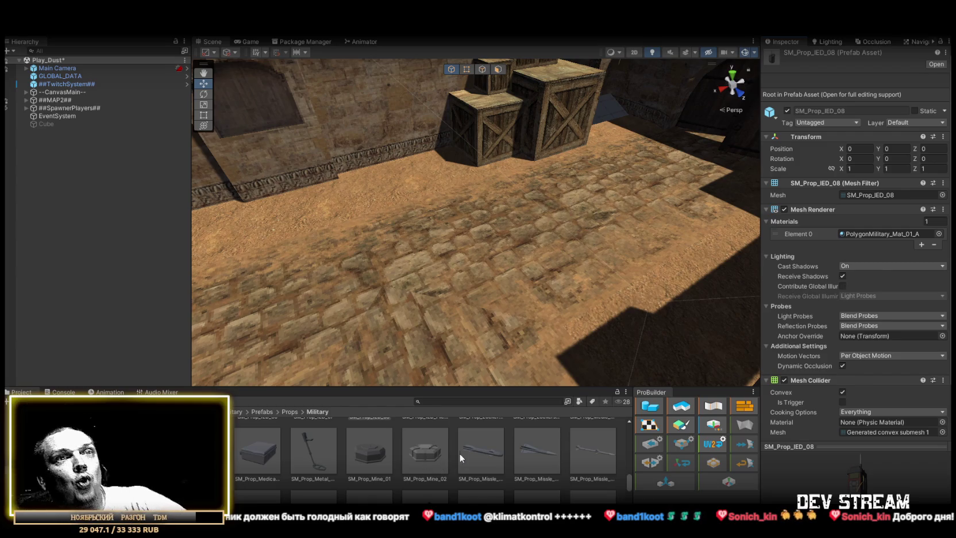
pyautogui.scroll(-1, 545, 448)
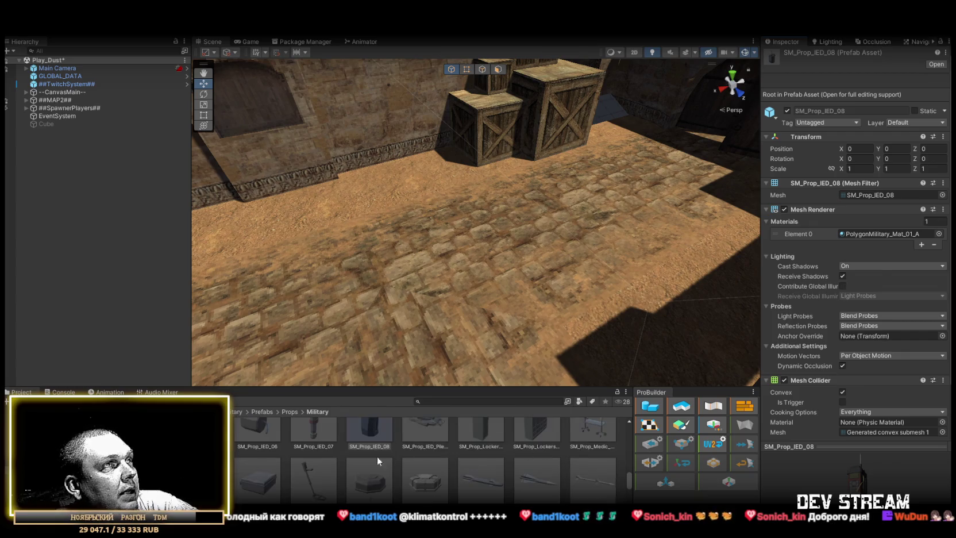
pyautogui.scroll(3, 433, 468)
pyautogui.moveTo(389, 450)
pyautogui.mouseDown()
pyautogui.moveTo(436, 249)
pyautogui.moveTo(425, 265)
pyautogui.moveTo(435, 259)
pyautogui.moveTo(437, 267)
pyautogui.mouseUp()
# Unpack the placed SM_Prop_IED_08 from its prefab and remove its Mesh Collider component.
pyautogui.rightClick(47, 76)
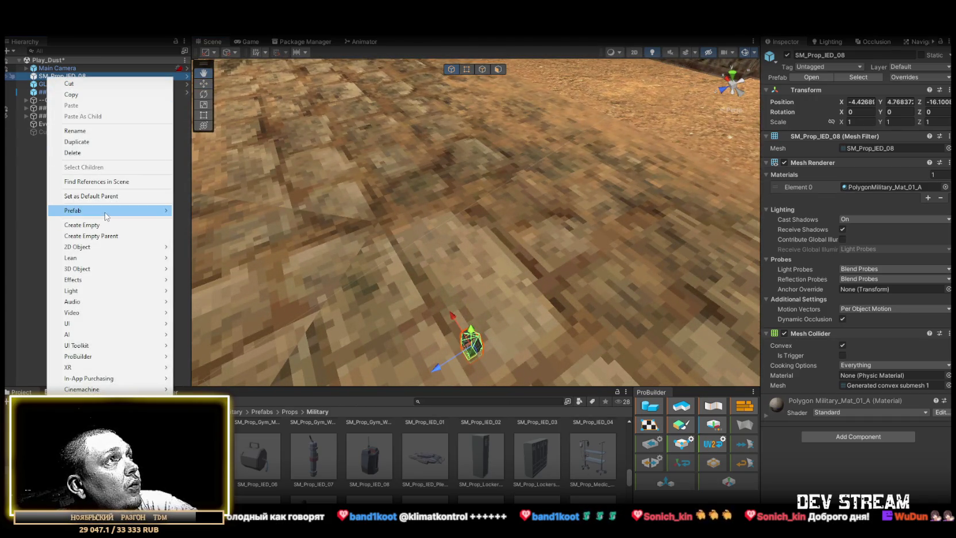
pyautogui.moveTo(107, 211)
pyautogui.click(201, 252)
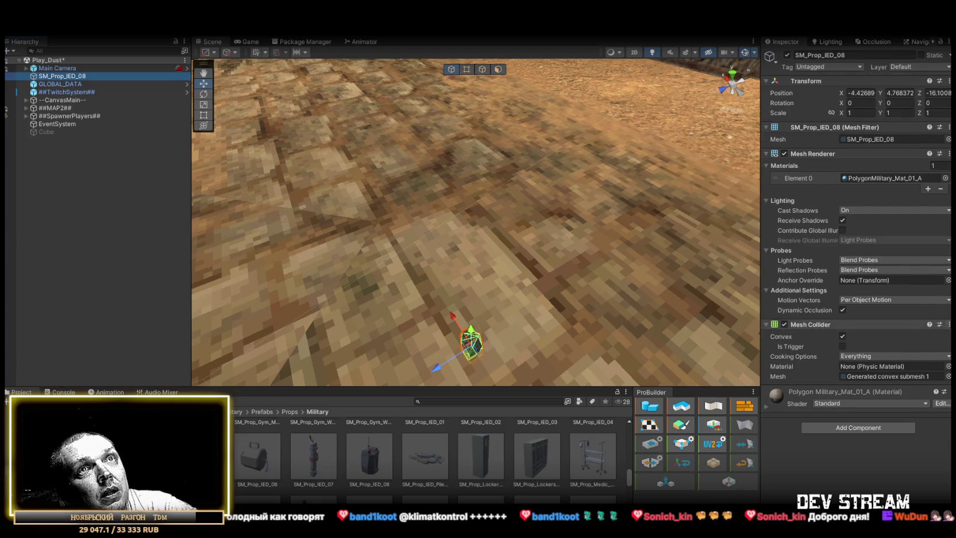
pyautogui.rightClick(828, 326)
pyautogui.click(830, 351)
pyautogui.moveTo(513, 247)
pyautogui.mouseDown()
pyautogui.moveTo(493, 213)
pyautogui.moveTo(496, 241)
pyautogui.mouseUp()
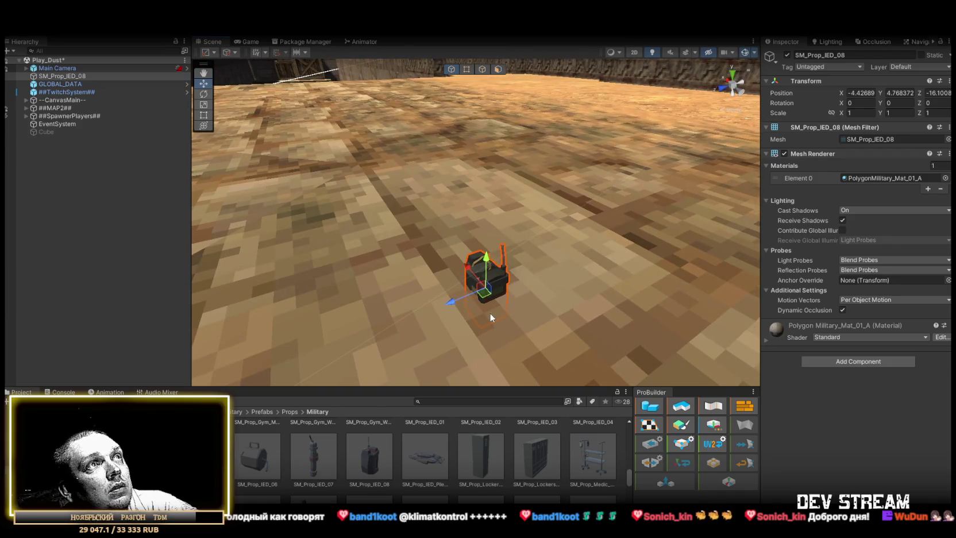
pyautogui.rightClick(58, 76)
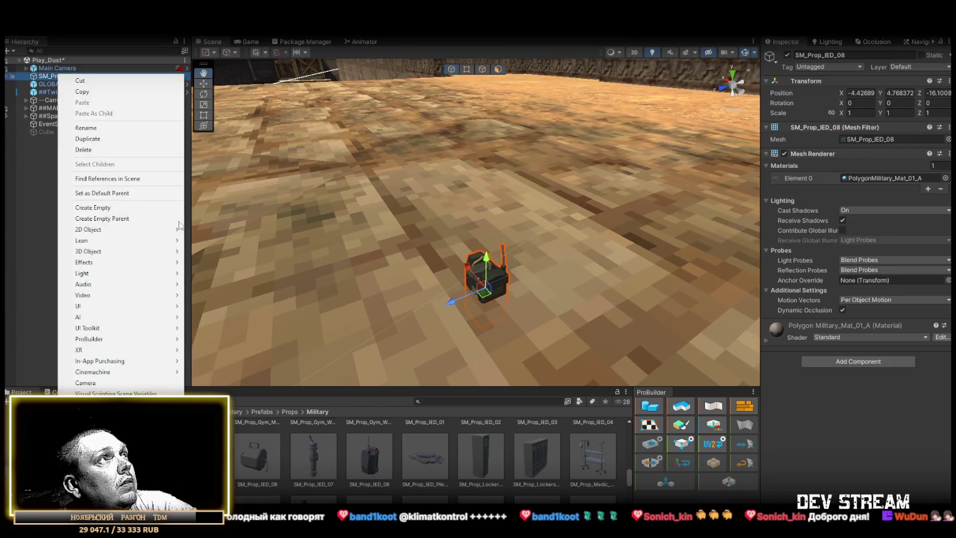
# Give SM_Prop_IED_08 a new empty GameObject parent and lift the IED to about Y 0.065.
pyautogui.click(108, 218)
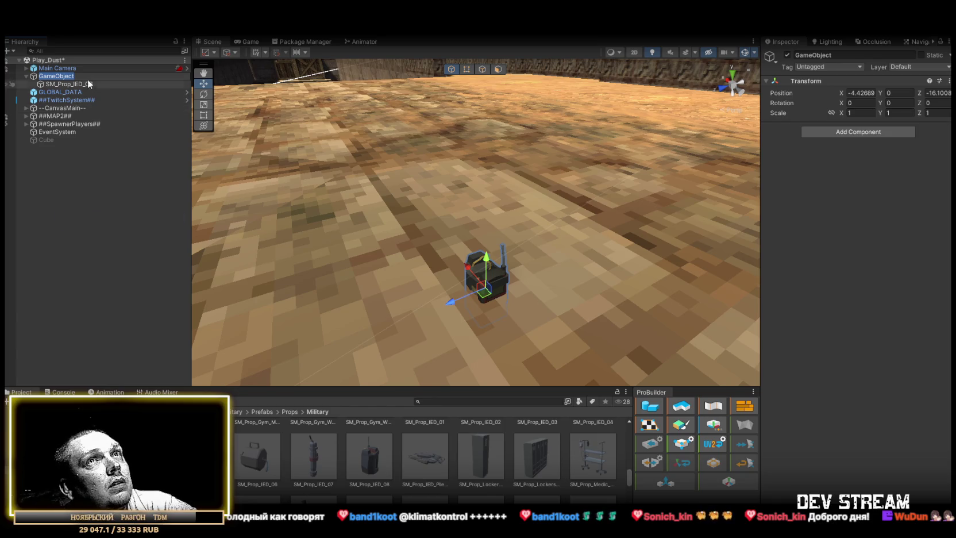
pyautogui.click(63, 84)
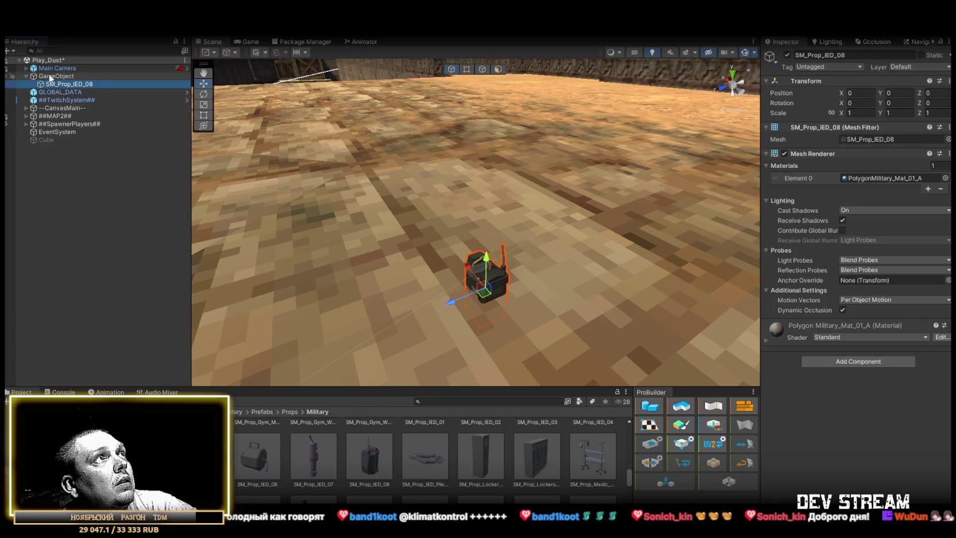
pyautogui.click(52, 76)
pyautogui.moveTo(586, 186)
pyautogui.mouseDown()
pyautogui.moveTo(565, 235)
pyautogui.moveTo(540, 258)
pyautogui.moveTo(678, 229)
pyautogui.moveTo(493, 236)
pyautogui.moveTo(489, 216)
pyautogui.moveTo(507, 196)
pyautogui.mouseUp()
pyautogui.click(442, 201)
pyautogui.moveTo(443, 174); pyautogui.dragTo(446, 152)
pyautogui.moveTo(472, 199)
pyautogui.mouseDown()
pyautogui.moveTo(461, 290)
pyautogui.moveTo(522, 287)
pyautogui.moveTo(388, 247)
pyautogui.moveTo(607, 264)
pyautogui.moveTo(499, 230)
pyautogui.moveTo(548, 245)
pyautogui.moveTo(401, 305)
pyautogui.moveTo(447, 307)
pyautogui.mouseUp()
# Rotate the IED onto its side and lower it back onto the floor.
pyautogui.press('e')
pyautogui.moveTo(459, 276)
pyautogui.mouseDown()
pyautogui.moveTo(429, 181)
pyautogui.moveTo(439, 198)
pyautogui.moveTo(488, 190)
pyautogui.moveTo(547, 210)
pyautogui.moveTo(554, 166)
pyautogui.moveTo(531, 209)
pyautogui.mouseUp()
pyautogui.press('w')
pyautogui.press('e')
pyautogui.moveTo(538, 158)
pyautogui.mouseDown()
pyautogui.moveTo(506, 177)
pyautogui.moveTo(511, 164)
pyautogui.mouseUp()
pyautogui.press('w')
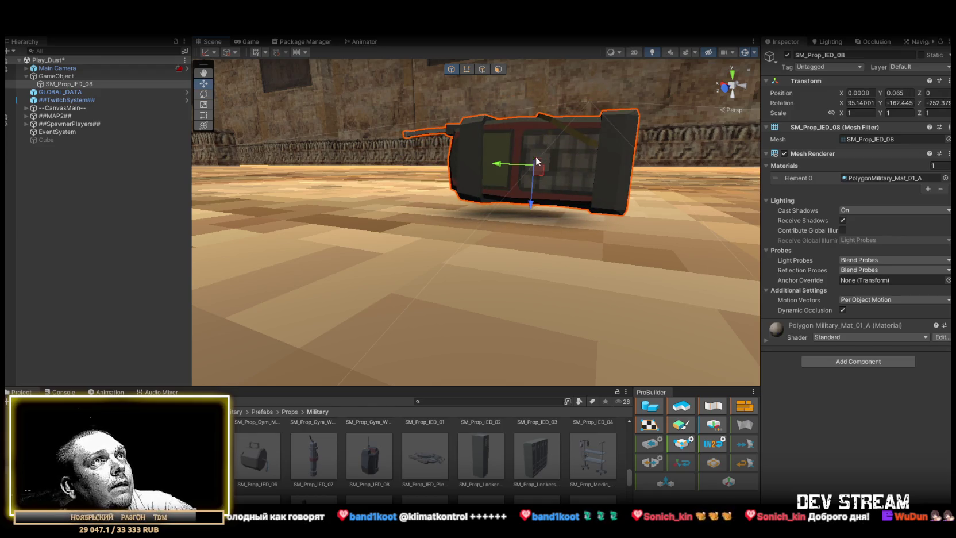
pyautogui.moveTo(530, 204)
pyautogui.mouseDown()
pyautogui.moveTo(527, 232)
pyautogui.moveTo(522, 224)
pyautogui.moveTo(474, 322)
pyautogui.moveTo(514, 258)
pyautogui.moveTo(409, 207)
pyautogui.moveTo(288, 257)
pyautogui.moveTo(411, 271)
pyautogui.mouseUp()
pyautogui.press('f')
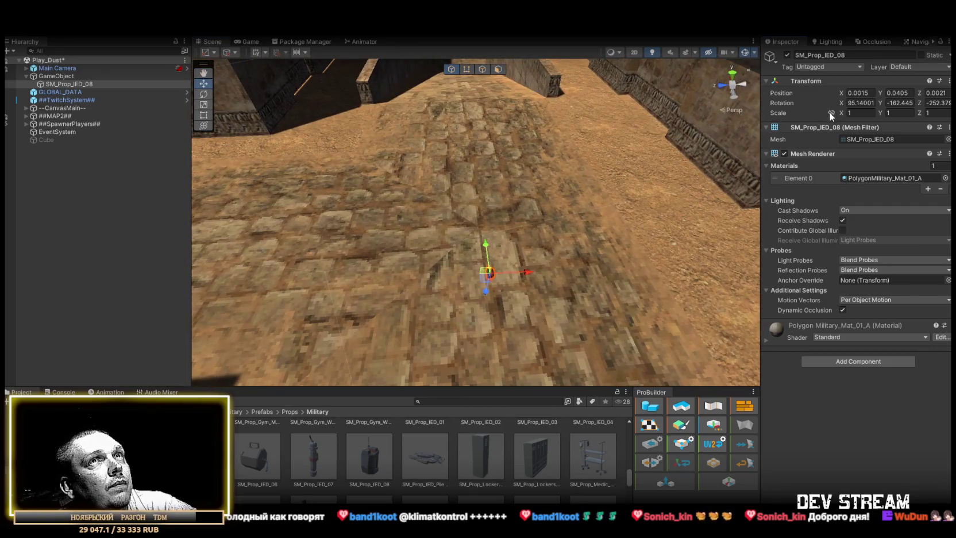
# Set the IED's scale to 2 and drop a TRCchaters character into the scene beside it.
pyautogui.write('2')
pyautogui.moveTo(517, 172)
pyautogui.mouseDown()
pyautogui.moveTo(491, 192)
pyautogui.moveTo(438, 199)
pyautogui.moveTo(439, 248)
pyautogui.mouseUp()
pyautogui.scroll(2, 439, 248)
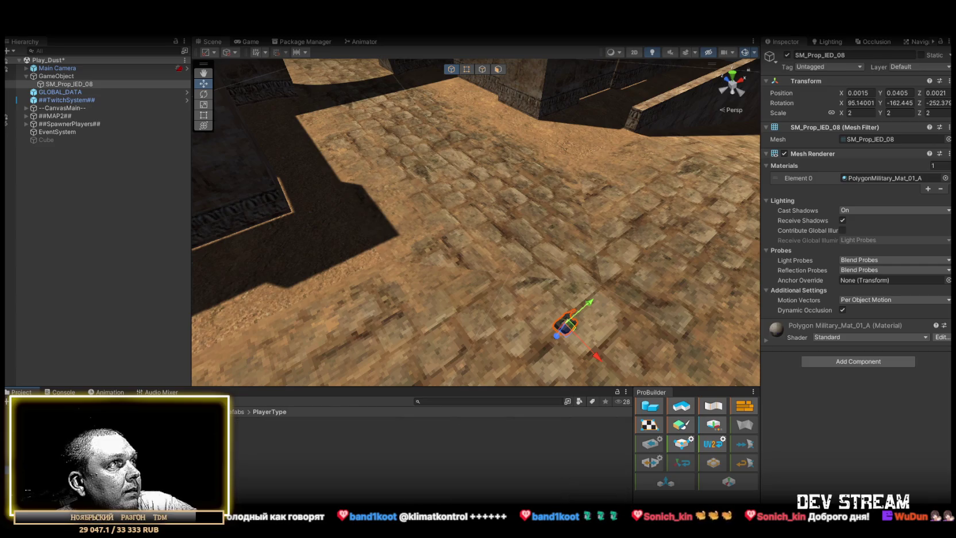
pyautogui.moveTo(322, 430)
pyautogui.mouseDown()
pyautogui.moveTo(481, 280)
pyautogui.moveTo(545, 312)
pyautogui.mouseUp()
# Delete the TRCchaters character from the scene.
pyautogui.moveTo(472, 330)
pyautogui.mouseDown()
pyautogui.moveTo(565, 326)
pyautogui.moveTo(561, 266)
pyautogui.moveTo(602, 239)
pyautogui.moveTo(681, 292)
pyautogui.moveTo(685, 311)
pyautogui.moveTo(597, 275)
pyautogui.mouseUp()
pyautogui.click(58, 84)
pyautogui.click(56, 75)
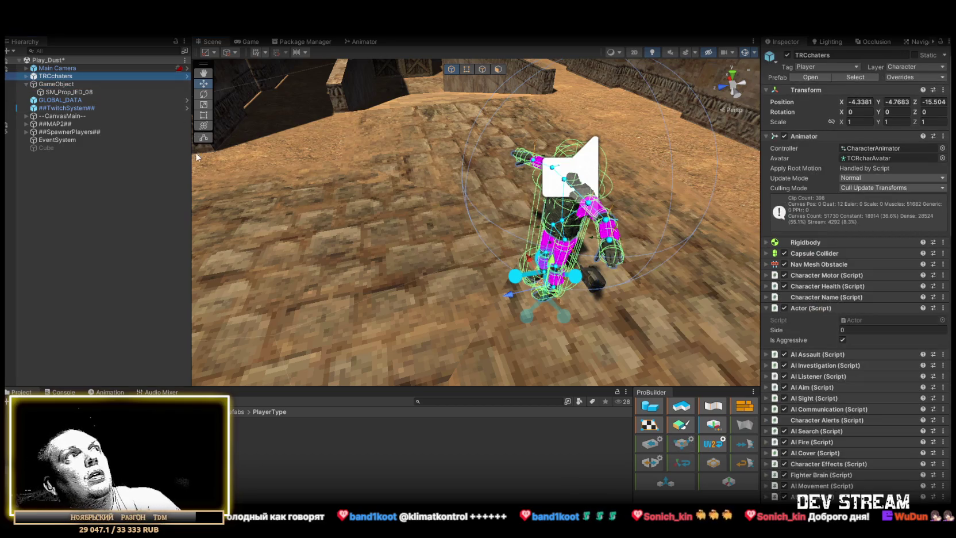
pyautogui.press('Delete')
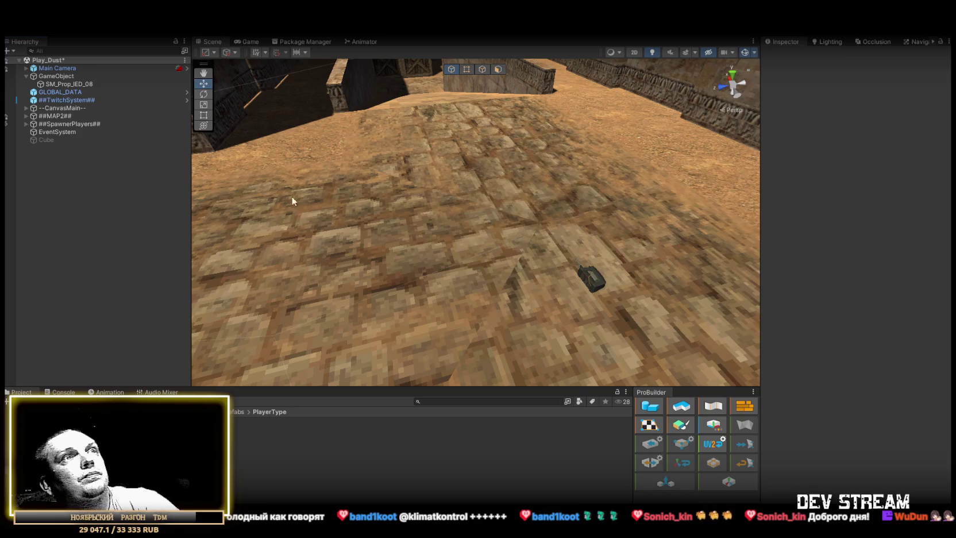
# Raise the SM_Prop_IED_08 prop slightly off the floor.
pyautogui.click(592, 278)
pyautogui.moveTo(590, 280)
pyautogui.mouseDown()
pyautogui.moveTo(437, 225)
pyautogui.moveTo(571, 207)
pyautogui.moveTo(579, 185)
pyautogui.moveTo(591, 245)
pyautogui.mouseUp()
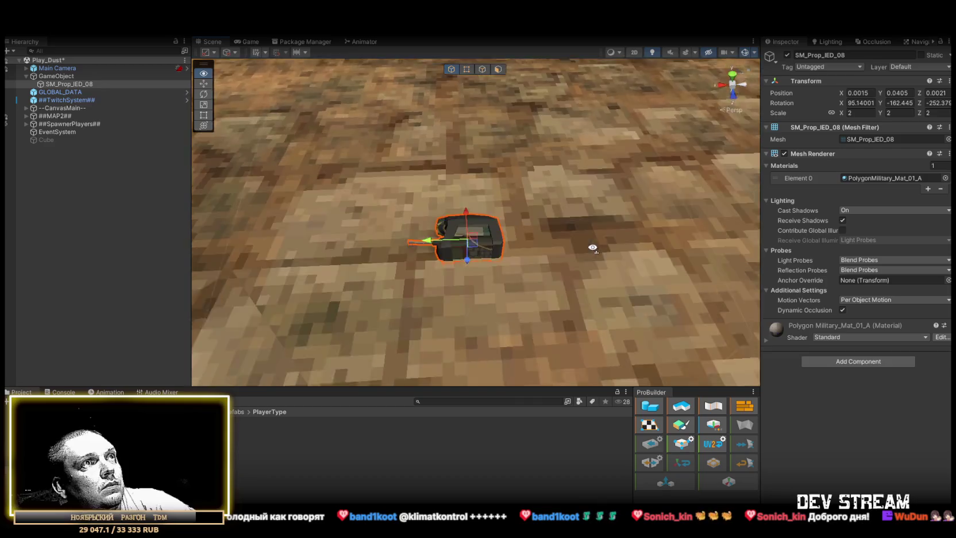
pyautogui.scroll(3, 591, 239)
pyautogui.scroll(-5, 591, 239)
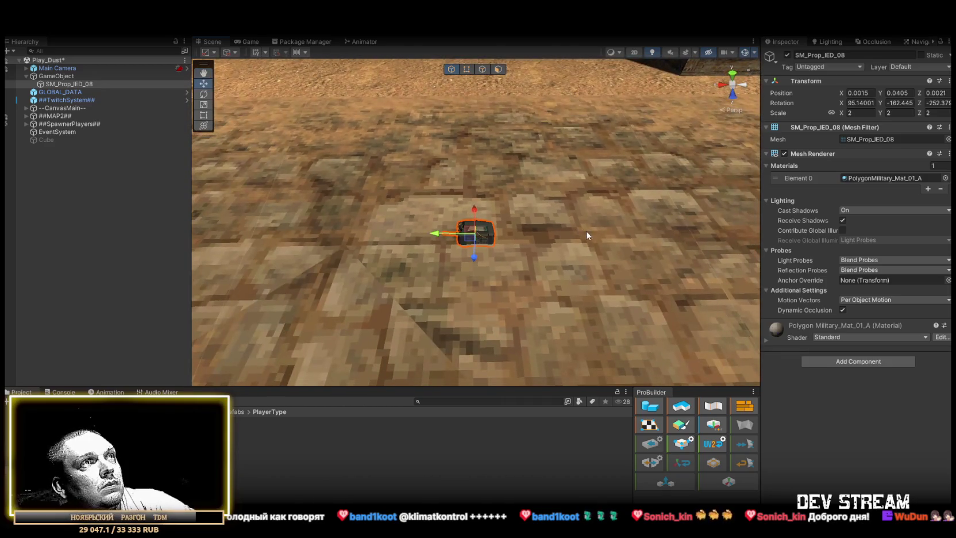
pyautogui.moveTo(582, 224)
pyautogui.mouseDown()
pyautogui.moveTo(540, 217)
pyautogui.moveTo(512, 154)
pyautogui.moveTo(527, 128)
pyautogui.mouseUp()
pyautogui.click(57, 76)
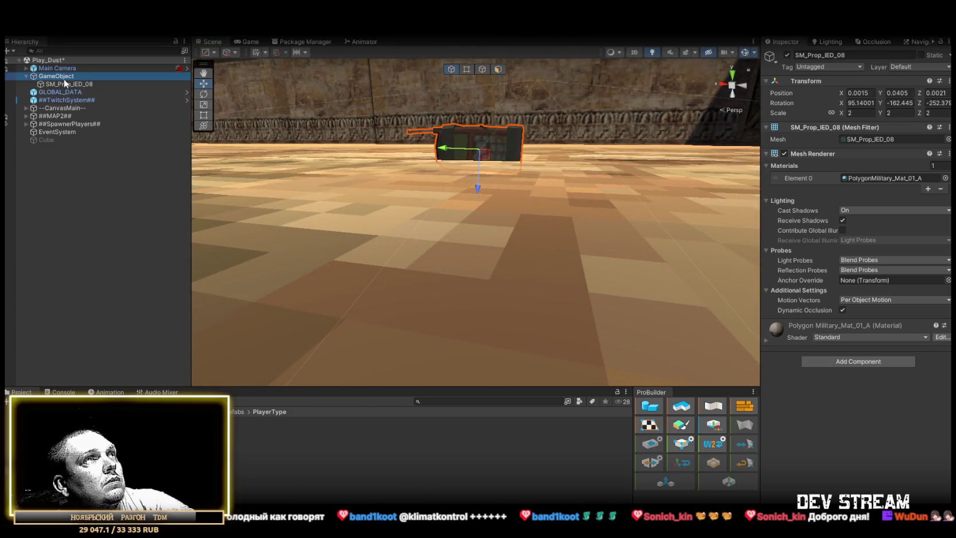
pyautogui.click(66, 84)
pyautogui.moveTo(477, 187)
pyautogui.mouseDown()
pyautogui.moveTo(395, 213)
pyautogui.moveTo(378, 230)
pyautogui.moveTo(614, 238)
pyautogui.mouseUp()
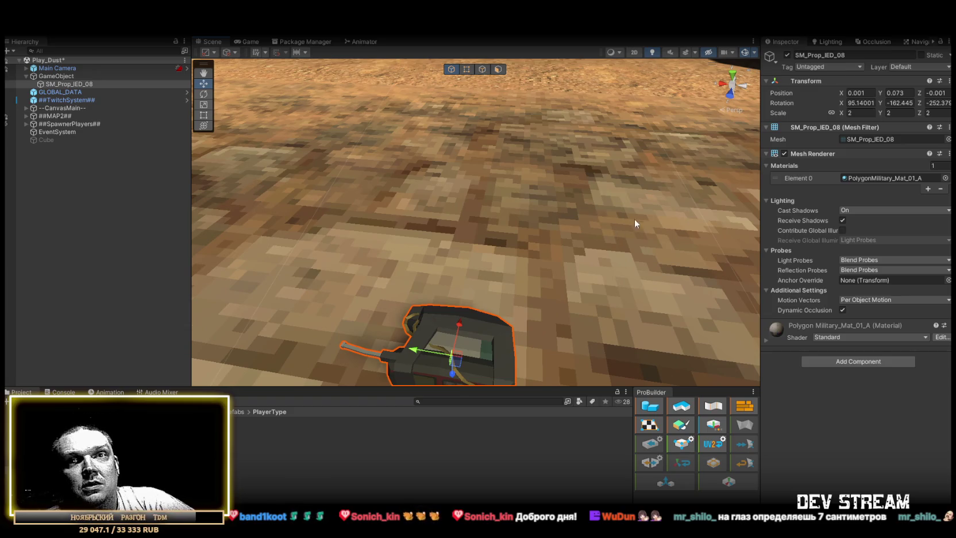
pyautogui.scroll(-5, 515, 151)
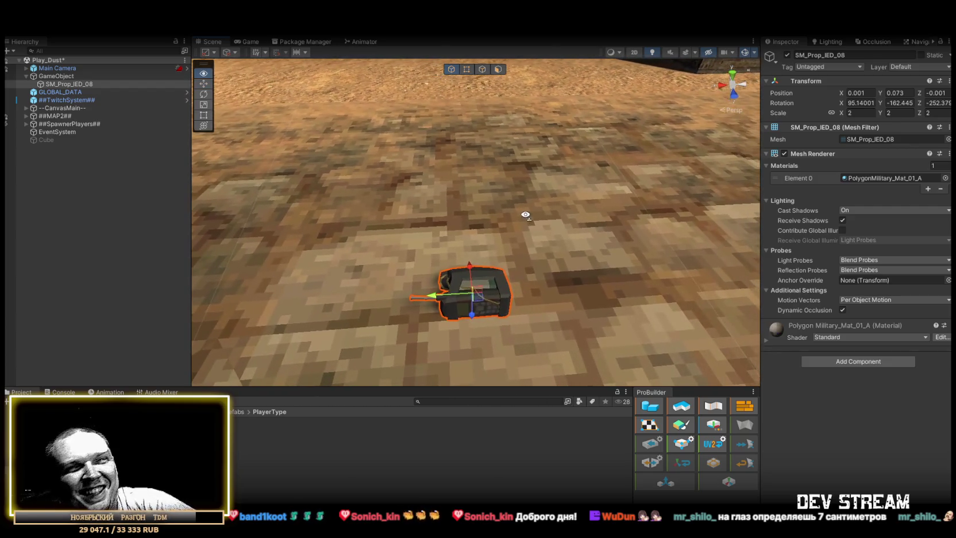
pyautogui.moveTo(540, 204)
pyautogui.mouseDown()
pyautogui.moveTo(563, 259)
pyautogui.moveTo(466, 360)
pyautogui.mouseUp()
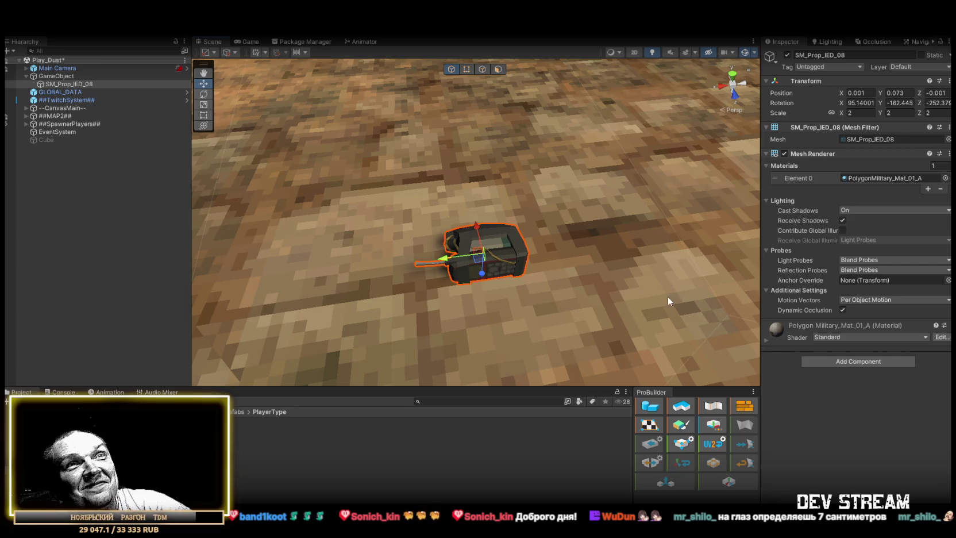
# Rename SM_Prop_IED_08 to IED in the Hierarchy.
pyautogui.click(65, 87)
pyautogui.click(73, 84)
pyautogui.press('BackSpace')
pyautogui.press('BackSpace')
pyautogui.press('BackSpace')
pyautogui.press('BackSpace')
pyautogui.press('BackSpace')
pyautogui.press('BackSpace')
pyautogui.press('Return')
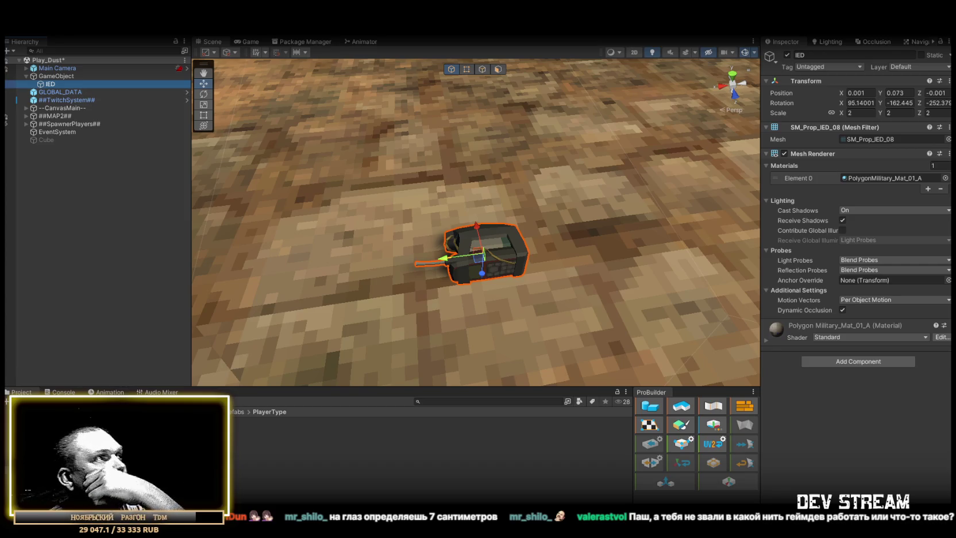
# Navigate the Project panel to the Prefabs/Props/Military folder.
pyautogui.click(86, 454)
pyautogui.scroll(-1, 425, 460)
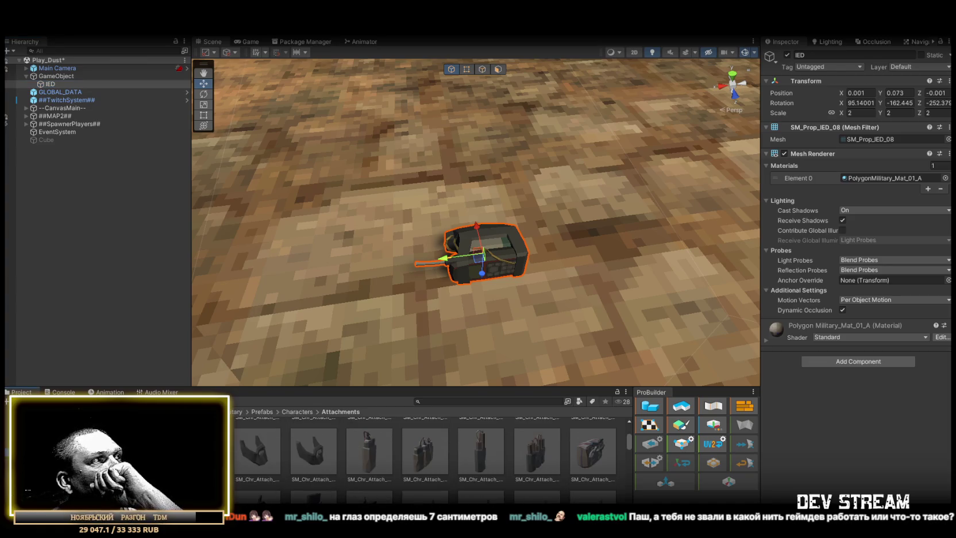
pyautogui.click(86, 465)
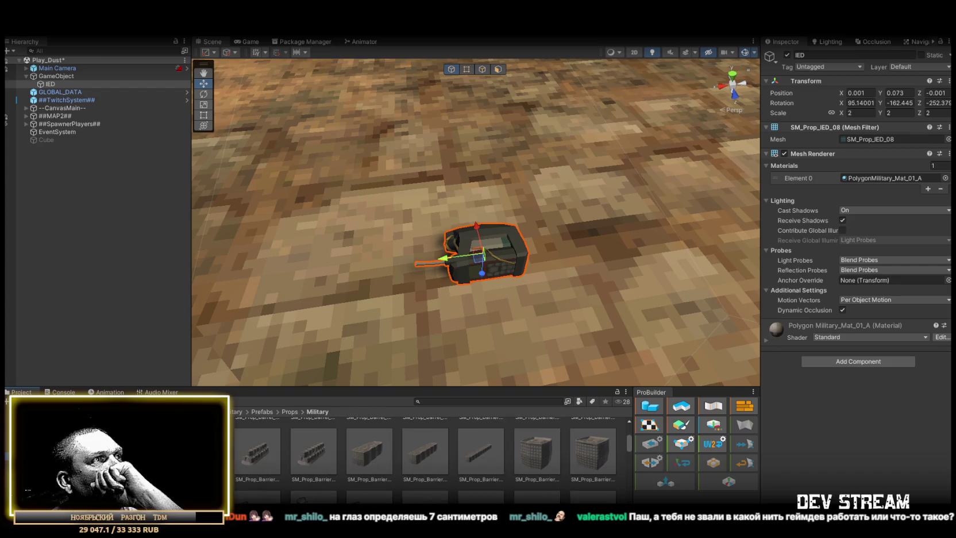
pyautogui.scroll(-10, 353, 474)
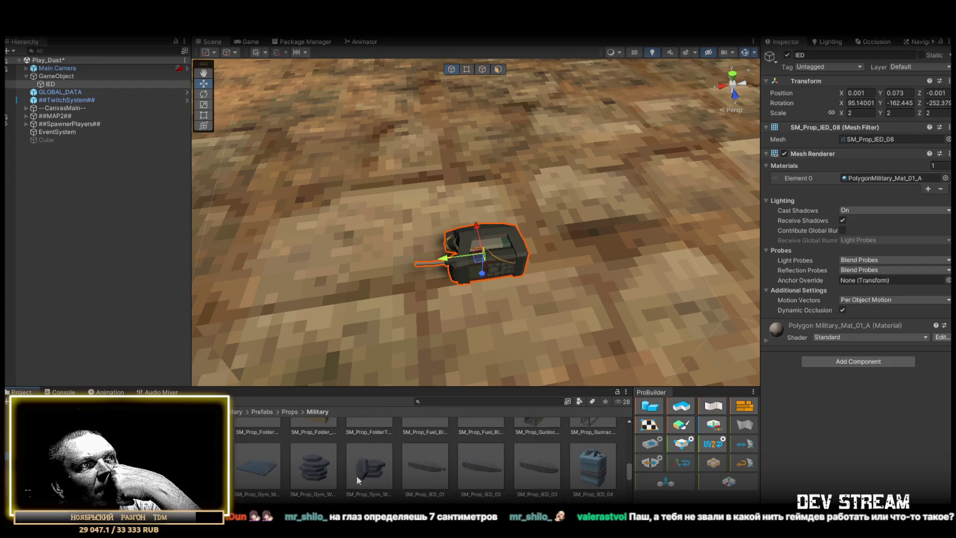
pyautogui.scroll(-1, 356, 475)
pyautogui.click(86, 474)
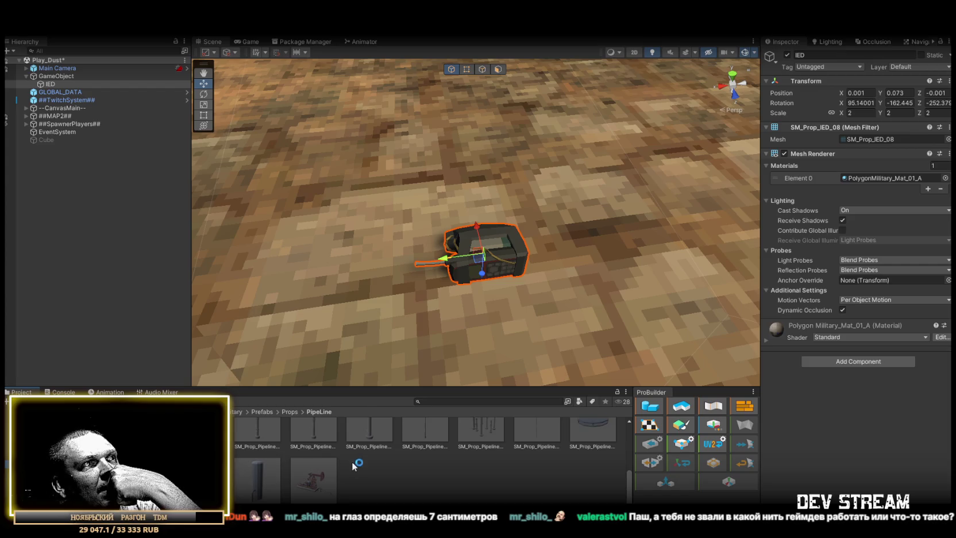
pyautogui.click(86, 467)
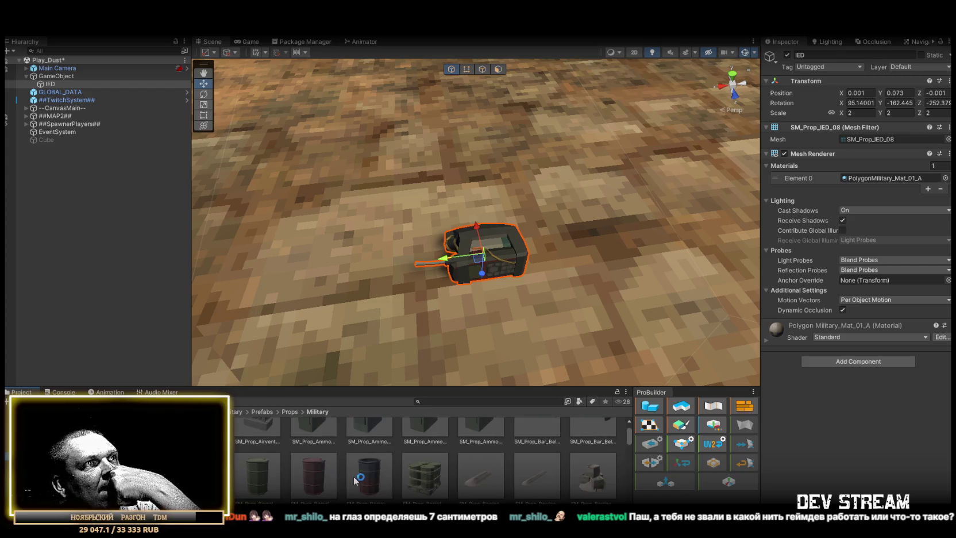
pyautogui.scroll(-6, 355, 480)
pyautogui.scroll(-4, 355, 482)
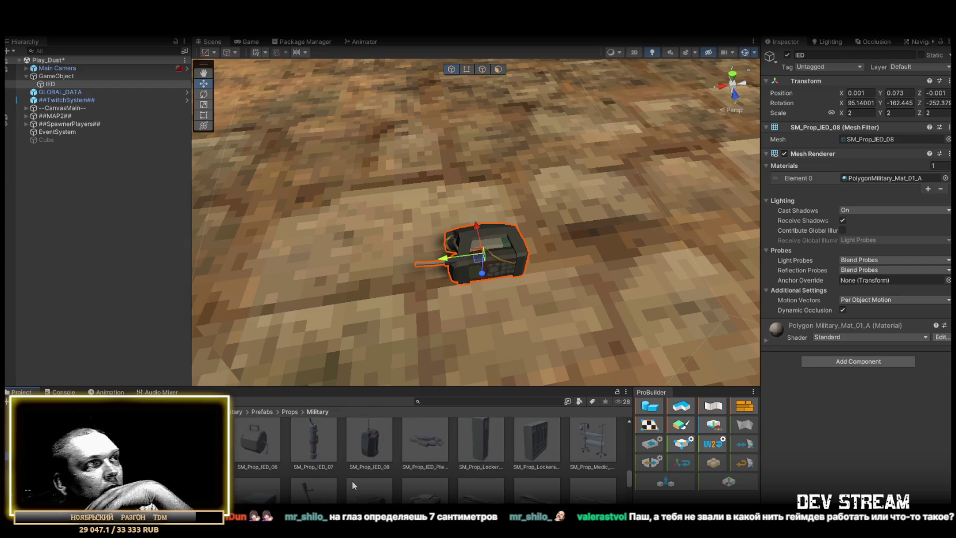
# Preview the SM_Prop_IED_05, 04, 07 and 06 prefabs.
pyautogui.click(432, 445)
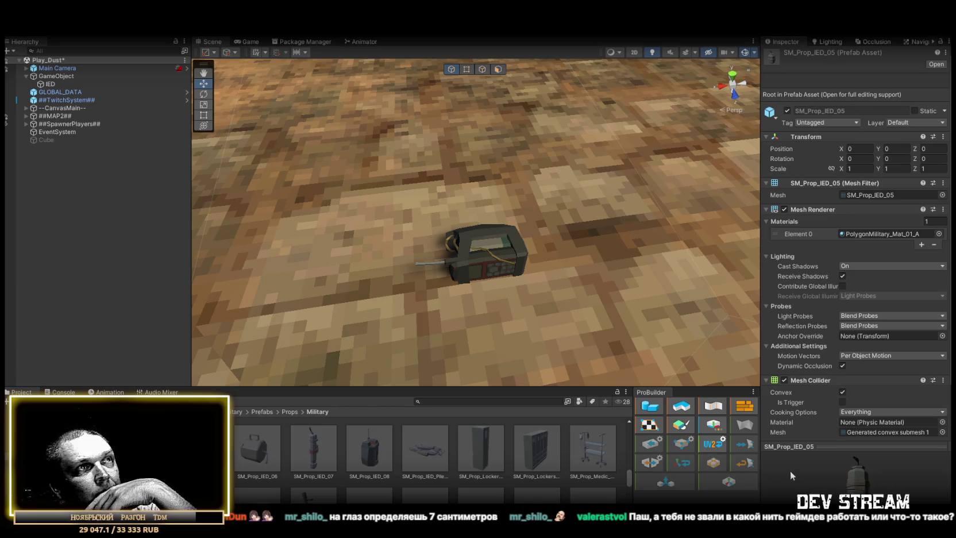
pyautogui.scroll(2, 571, 465)
pyautogui.click(613, 445)
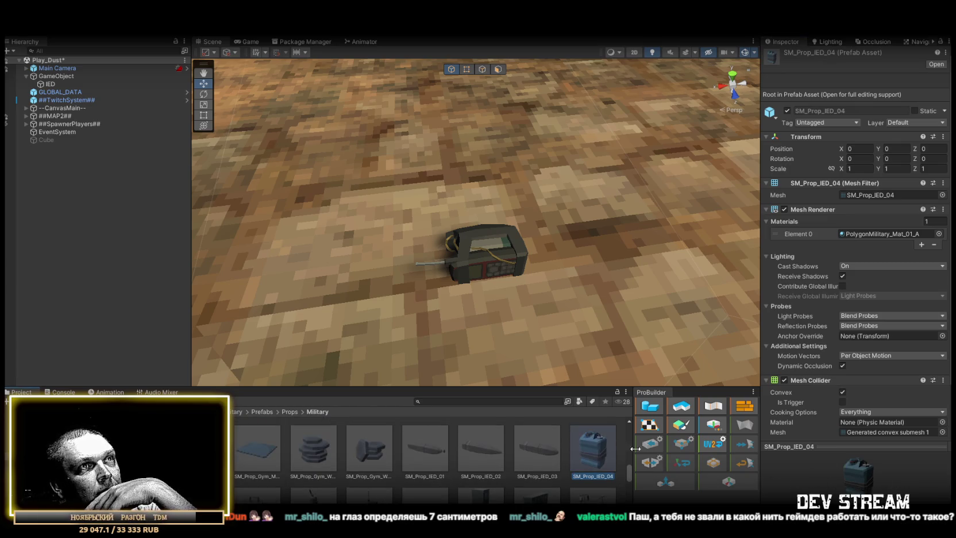
pyautogui.moveTo(885, 481); pyautogui.dragTo(890, 462)
pyautogui.scroll(-1, 505, 471)
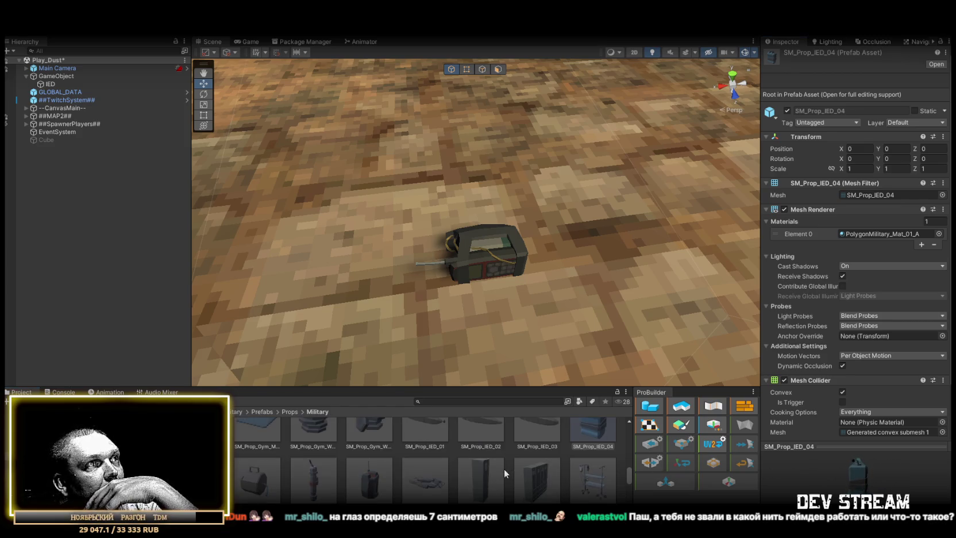
pyautogui.click(316, 477)
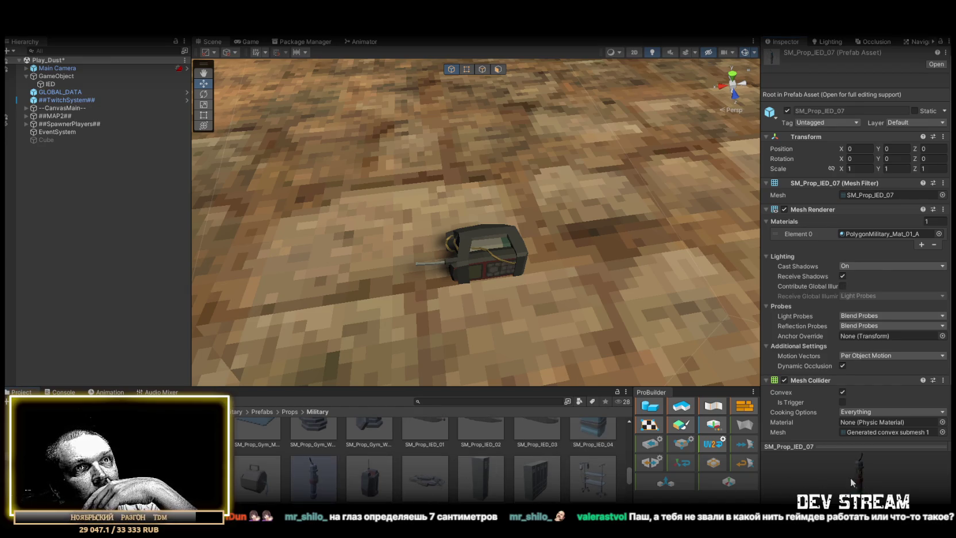
pyautogui.click(271, 480)
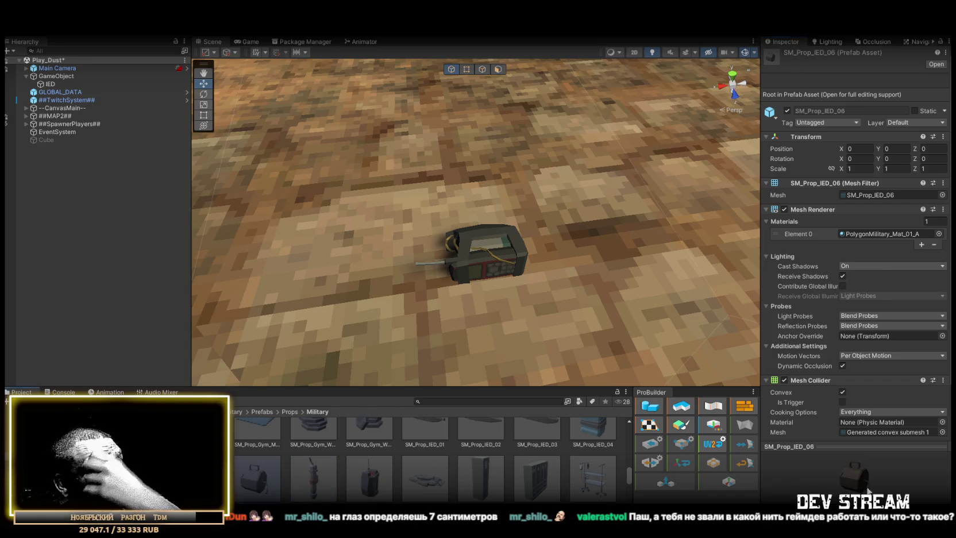
pyautogui.moveTo(810, 474)
pyautogui.mouseDown()
pyautogui.moveTo(782, 474)
pyautogui.moveTo(814, 474)
pyautogui.mouseUp()
# Drop an SM_Prop_Mine_02 mine onto the floor near the IED.
pyautogui.scroll(-2, 502, 471)
pyautogui.scroll(-2, 502, 471)
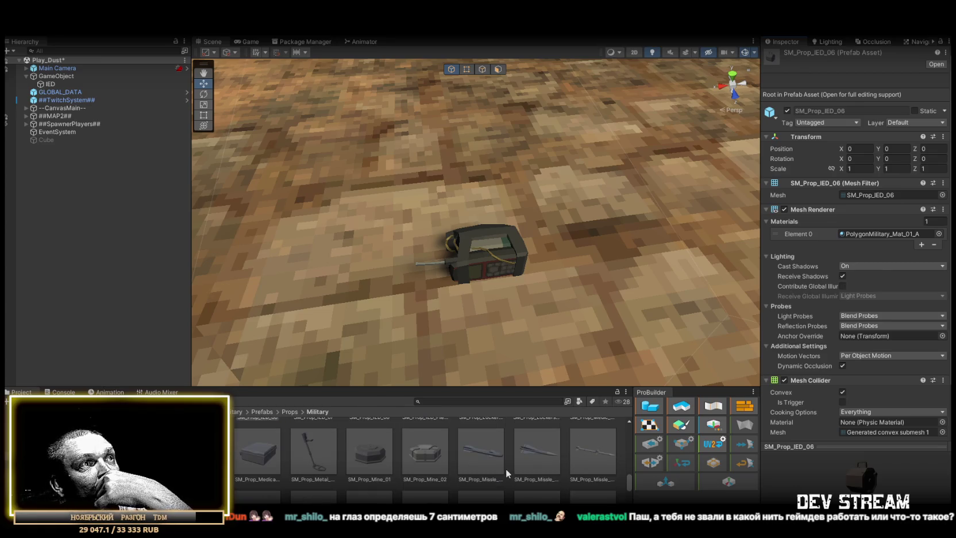
pyautogui.scroll(-2, 506, 468)
pyautogui.scroll(-2, 510, 466)
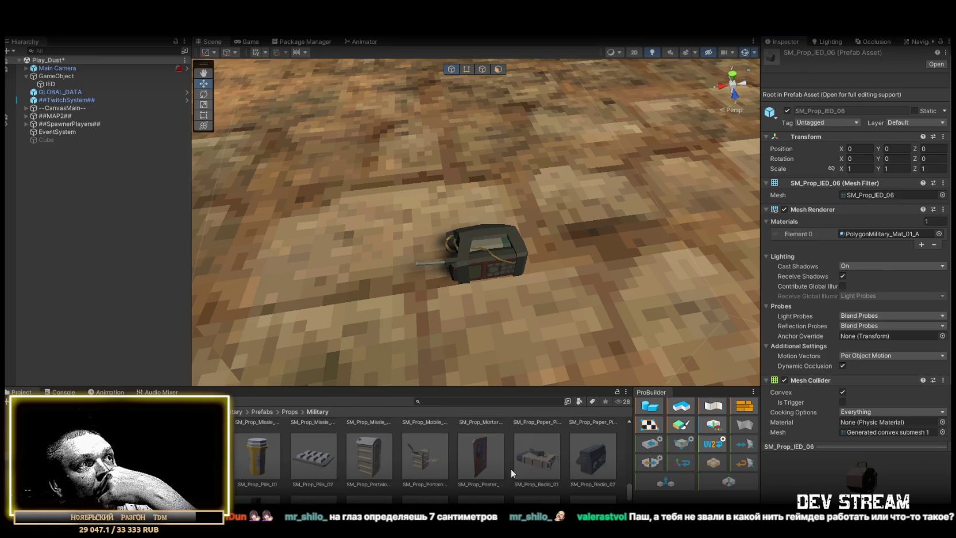
pyautogui.scroll(3, 511, 469)
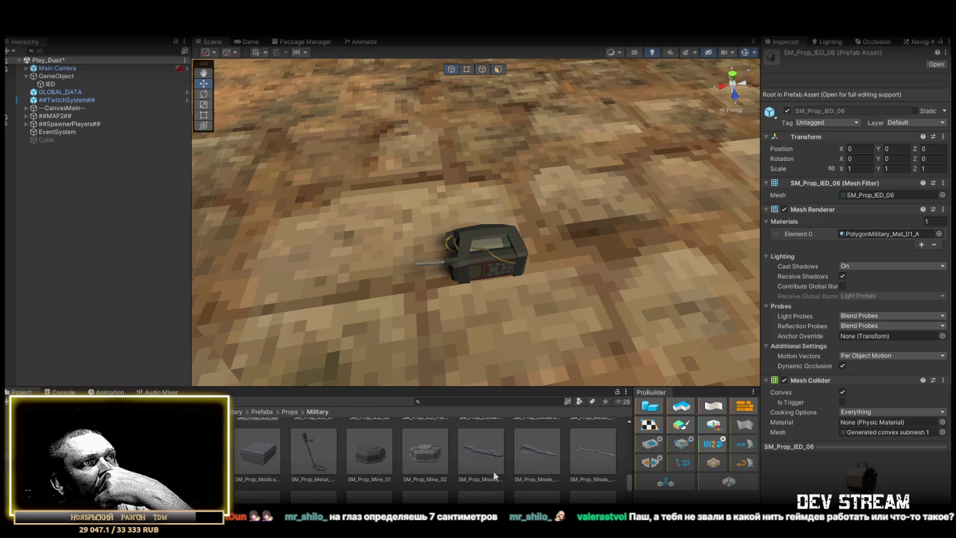
pyautogui.moveTo(410, 457); pyautogui.dragTo(610, 292)
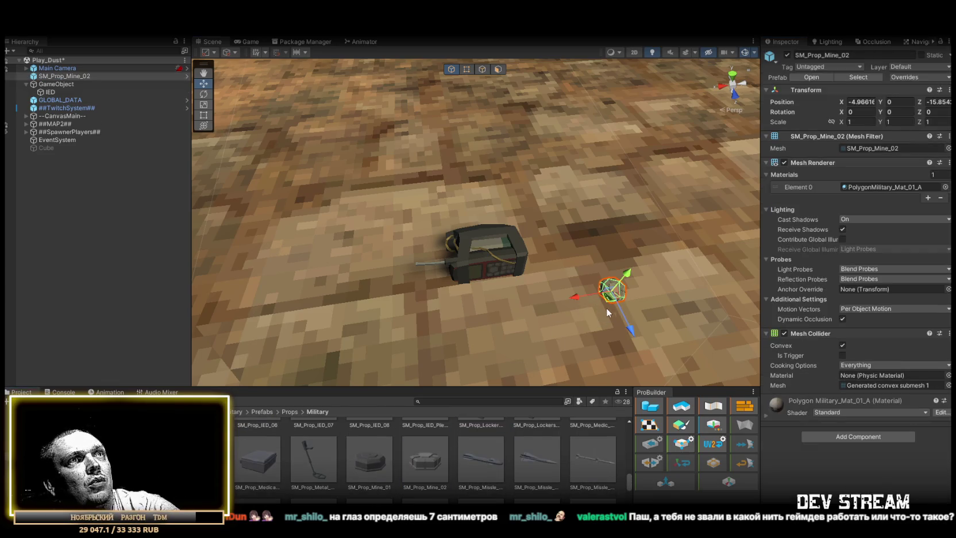
# Swap Mine_02 for SM_Prop_Mine_01, parented to GameObject with Position X 0.
pyautogui.press('Delete')
pyautogui.moveTo(365, 451)
pyautogui.mouseDown()
pyautogui.moveTo(511, 313)
pyautogui.moveTo(689, 194)
pyautogui.moveTo(632, 207)
pyautogui.moveTo(286, 170)
pyautogui.mouseUp()
pyautogui.moveTo(54, 74); pyautogui.dragTo(52, 83)
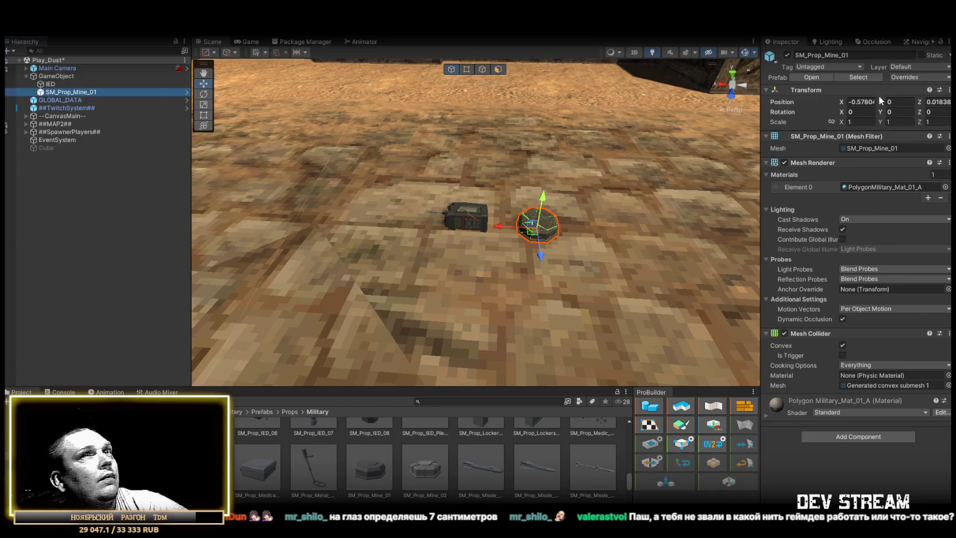
pyautogui.click(876, 102)
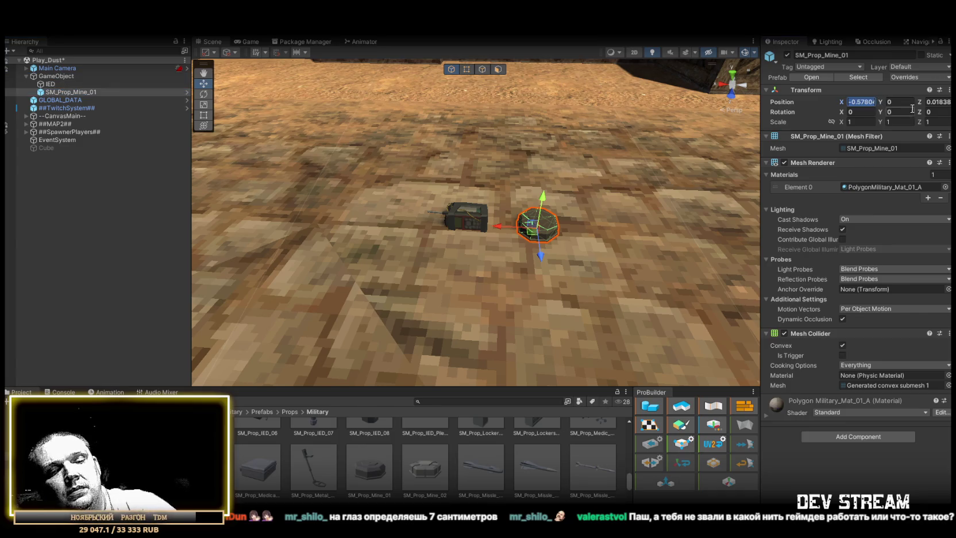
pyautogui.write('0')
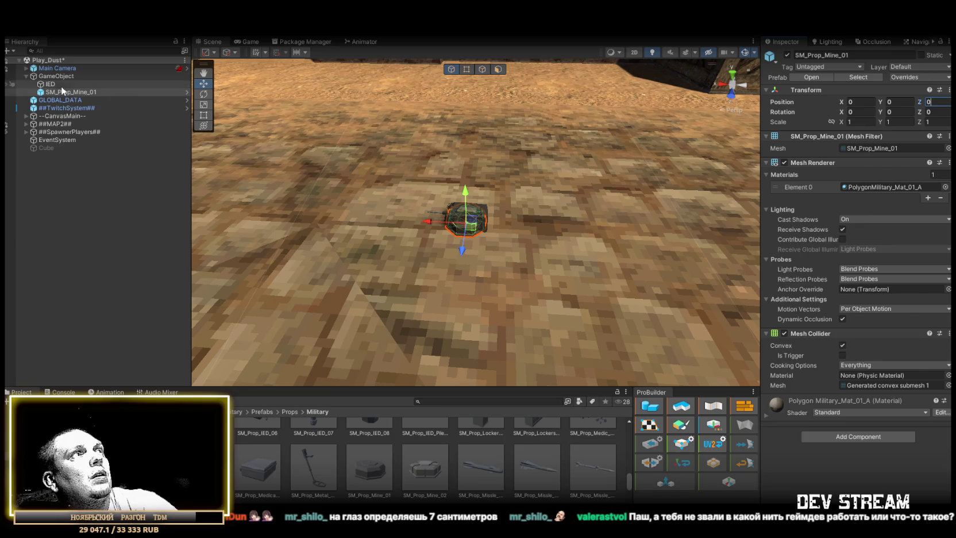
# Delete the IED object and rename SM_Prop_Mine_01 to Mine.
pyautogui.click(62, 84)
pyautogui.press('Delete')
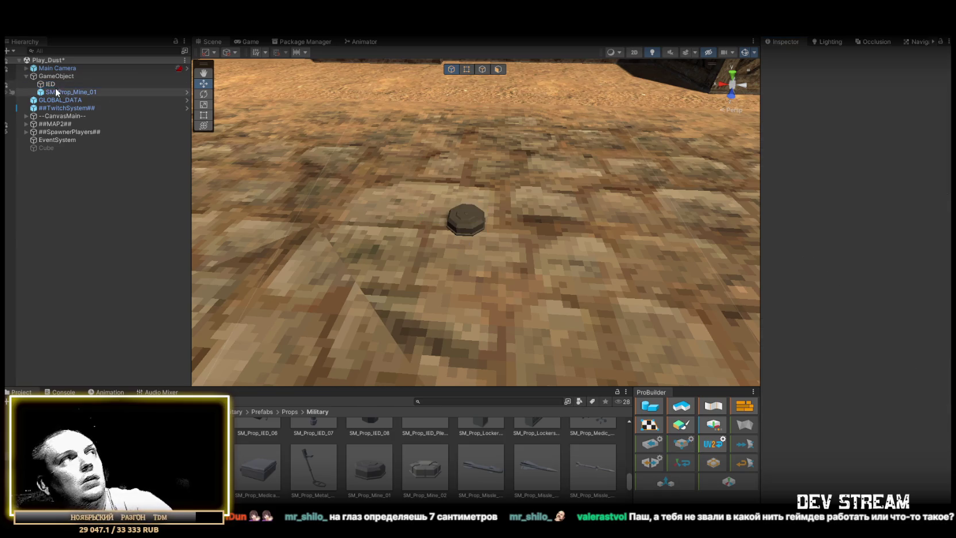
pyautogui.click(55, 84)
pyautogui.click(82, 84)
pyautogui.click(74, 85)
pyautogui.press('BackSpace')
pyautogui.press('BackSpace')
pyautogui.press('BackSpace')
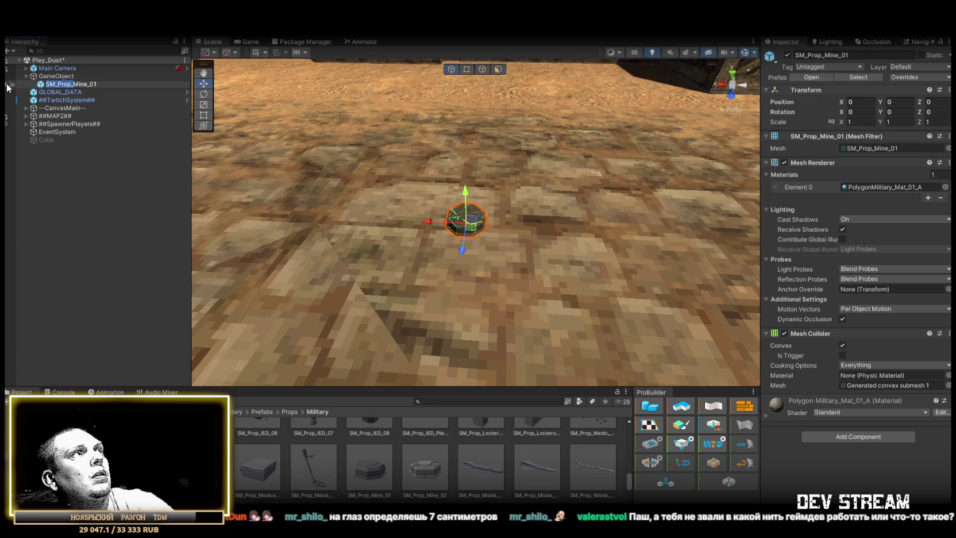
pyautogui.write('Mine')
pyautogui.press('Return')
# Unpack the Mine prefab completely and remove its Mesh Collider.
pyautogui.rightClick(53, 84)
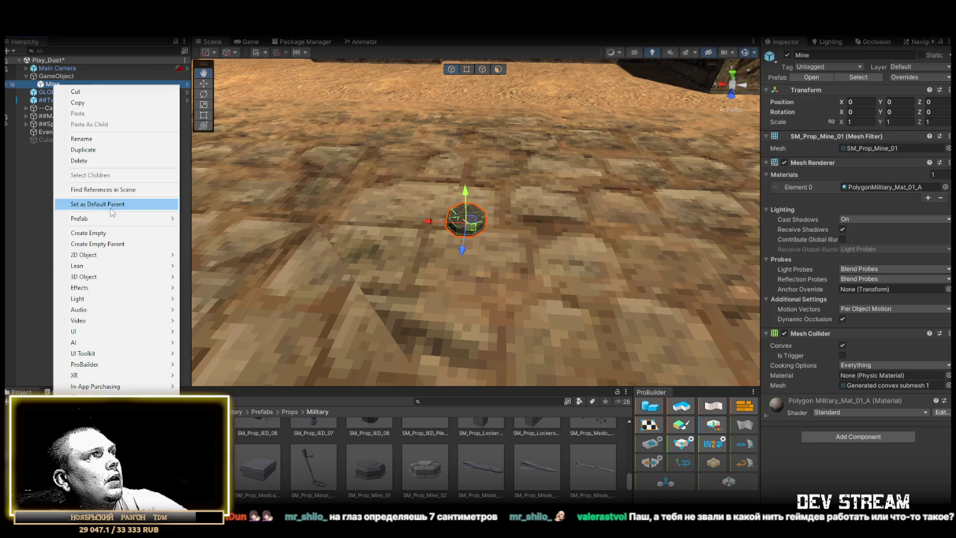
pyautogui.moveTo(111, 219)
pyautogui.click(198, 262)
pyautogui.moveTo(494, 180)
pyautogui.mouseDown()
pyautogui.moveTo(488, 170)
pyautogui.moveTo(506, 172)
pyautogui.mouseUp()
pyautogui.rightClick(933, 323)
pyautogui.click(827, 347)
pyautogui.moveTo(552, 219)
pyautogui.mouseDown()
pyautogui.moveTo(563, 219)
pyautogui.moveTo(512, 216)
pyautogui.moveTo(594, 220)
pyautogui.mouseUp()
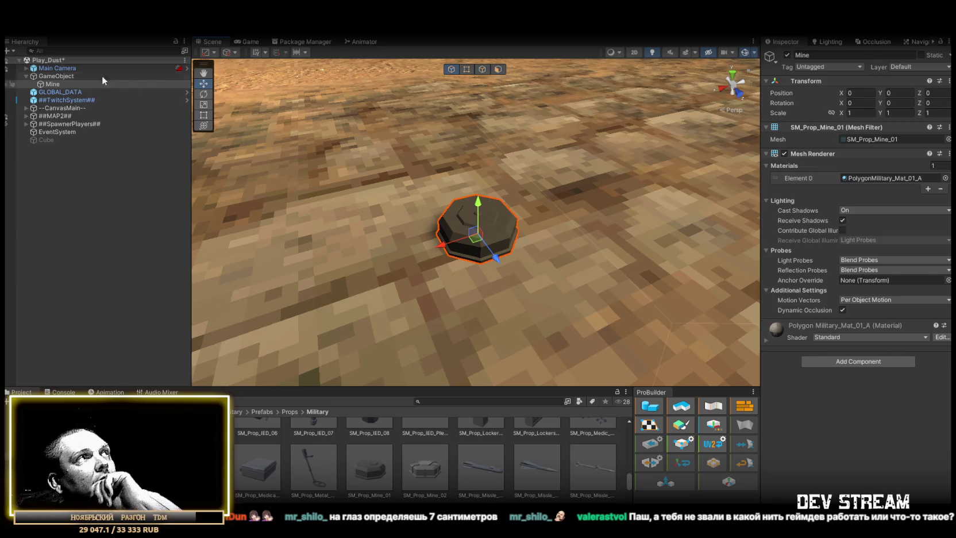
# Add the Delayed Enable script to Mine.
pyautogui.rightClick(49, 83)
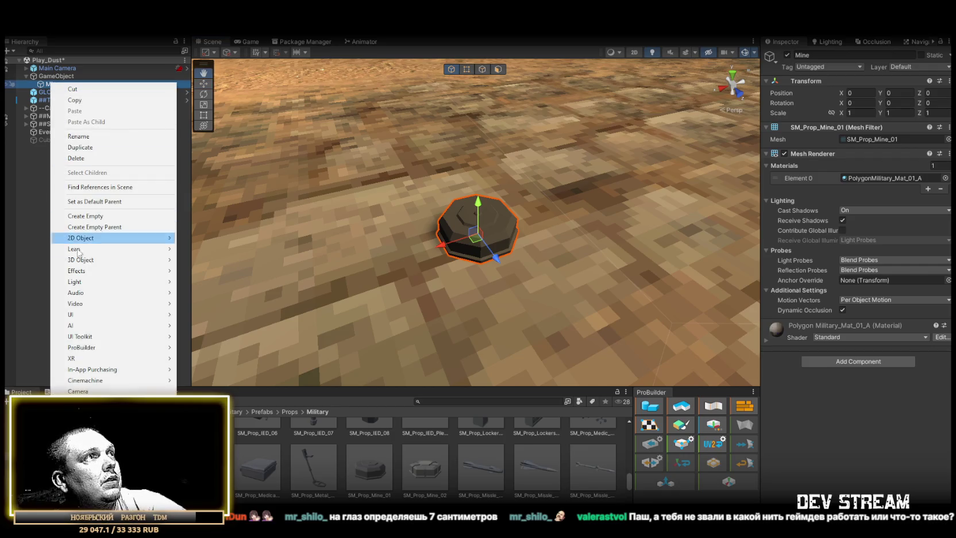
pyautogui.click(833, 420)
pyautogui.click(832, 360)
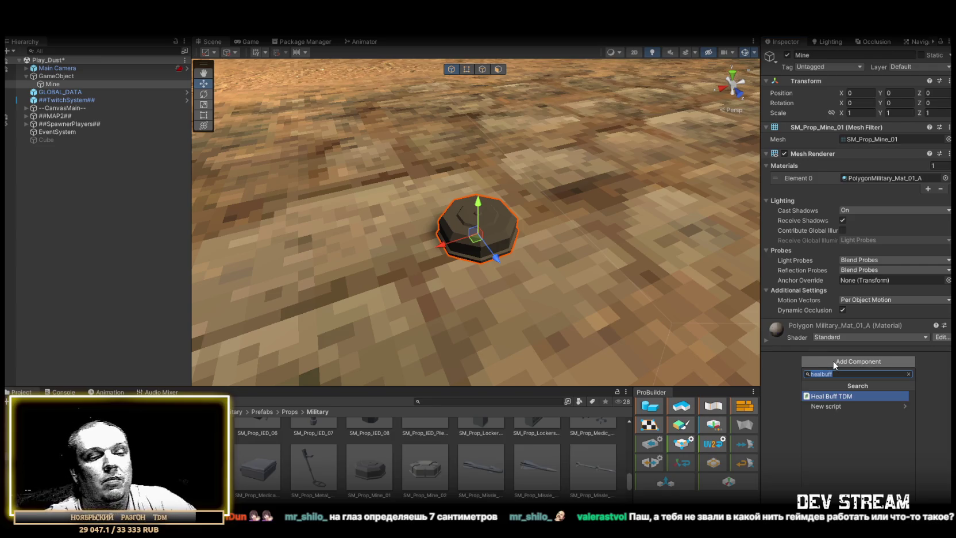
pyautogui.write('enab')
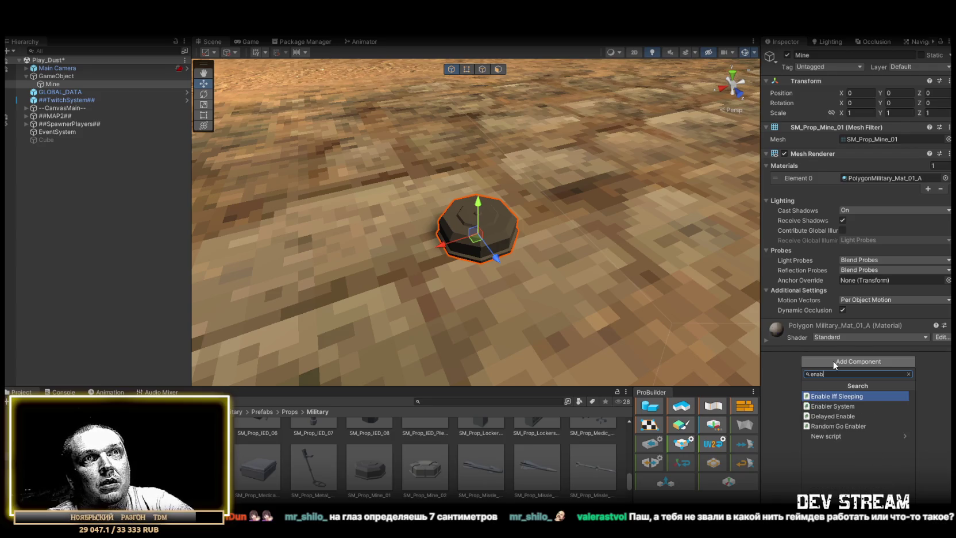
pyautogui.click(833, 415)
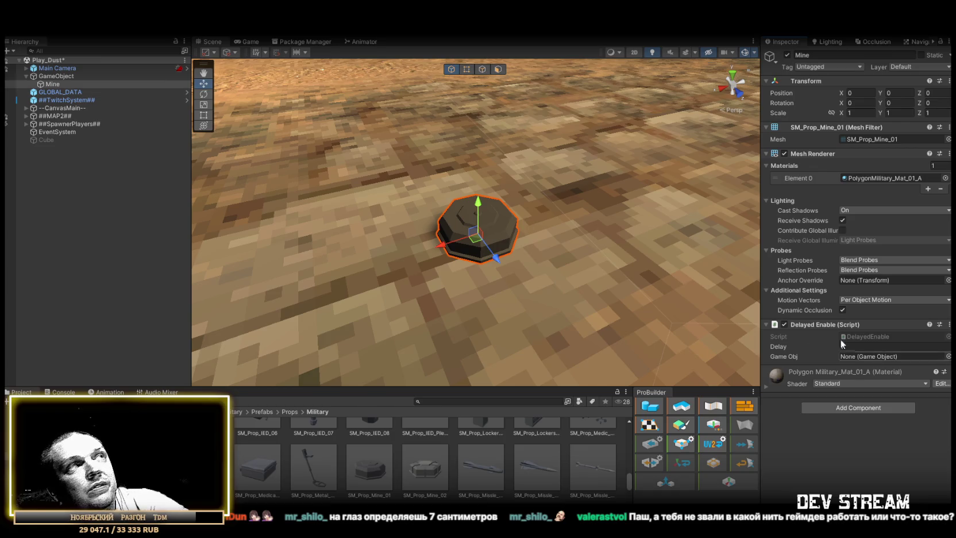
# Add a Delayed Destroy script with Delay 0 to the parent GameObject.
pyautogui.click(62, 76)
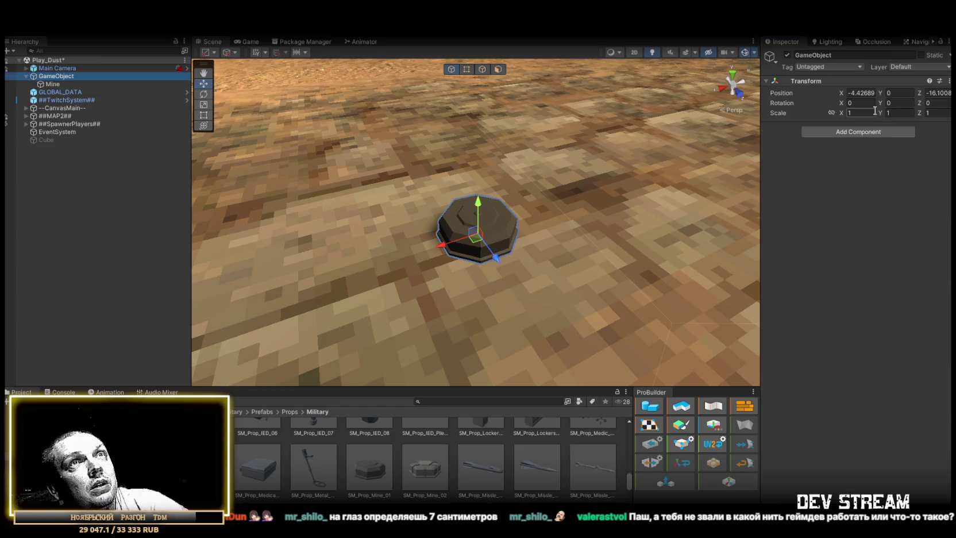
pyautogui.click(869, 134)
pyautogui.write('dest')
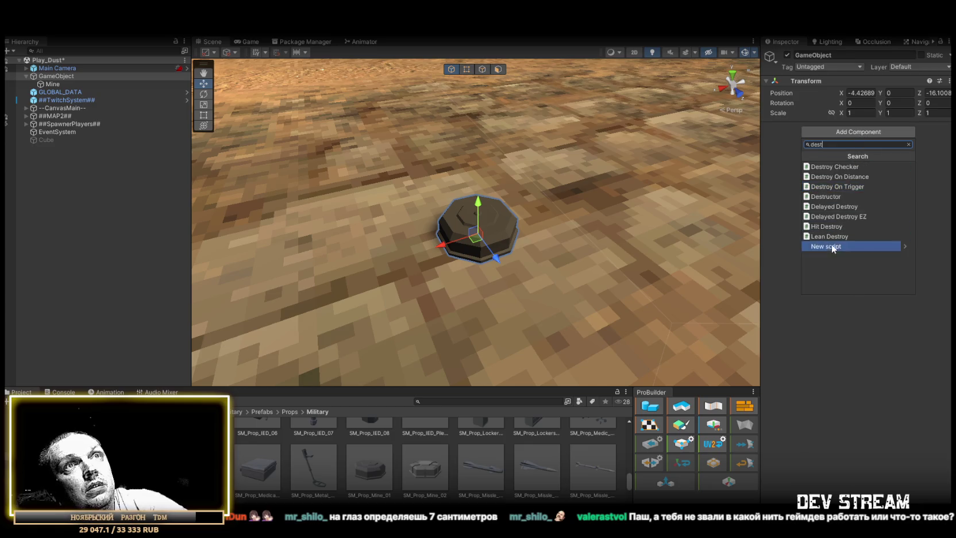
pyautogui.click(849, 205)
pyautogui.moveTo(824, 149); pyautogui.dragTo(735, 146)
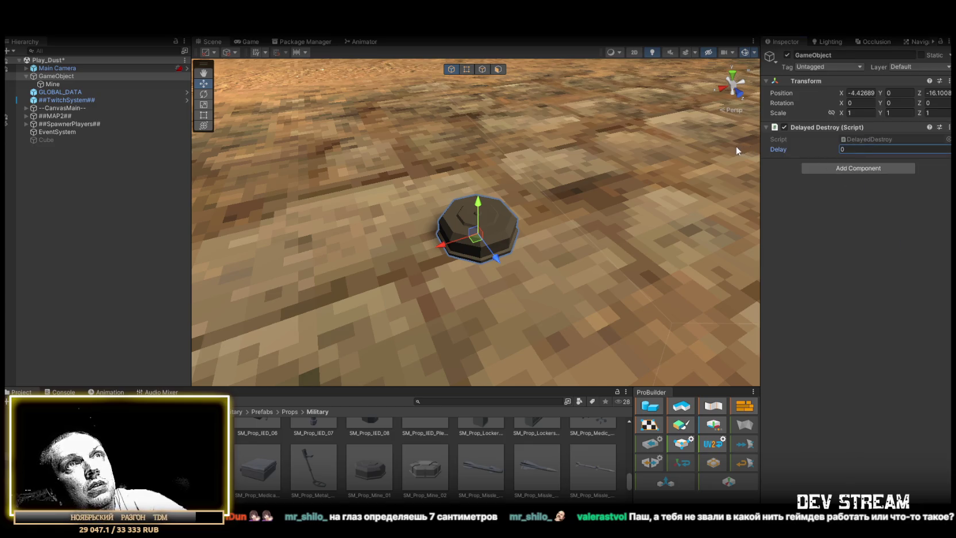
pyautogui.click(54, 76)
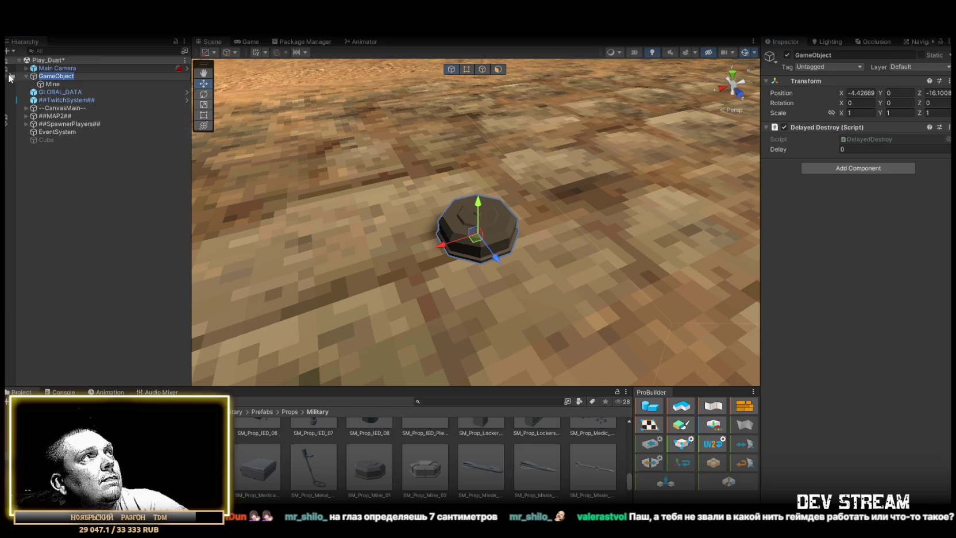
pyautogui.press('Return')
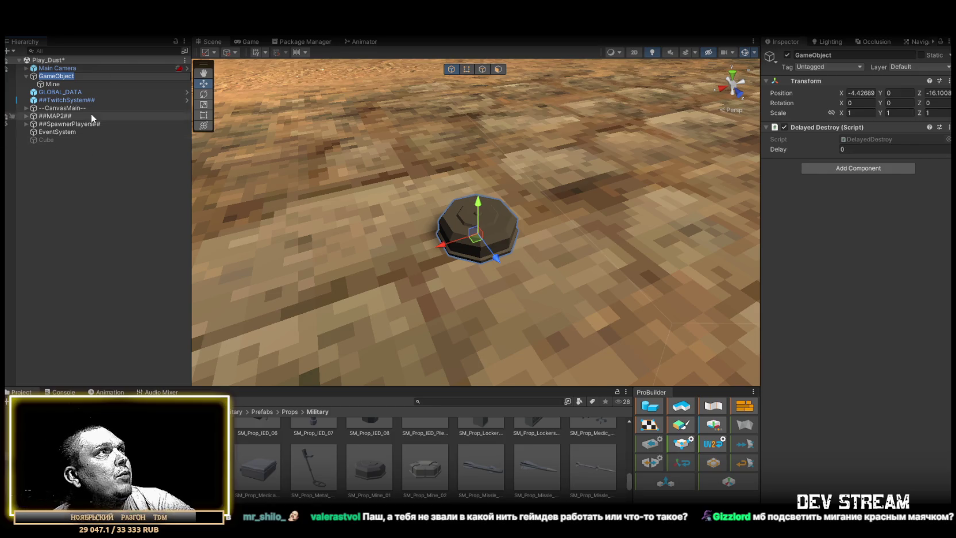
# Rename the parent GameObject to MinePrefab and search 'coll' in its Add Component list.
pyautogui.write('Mine')
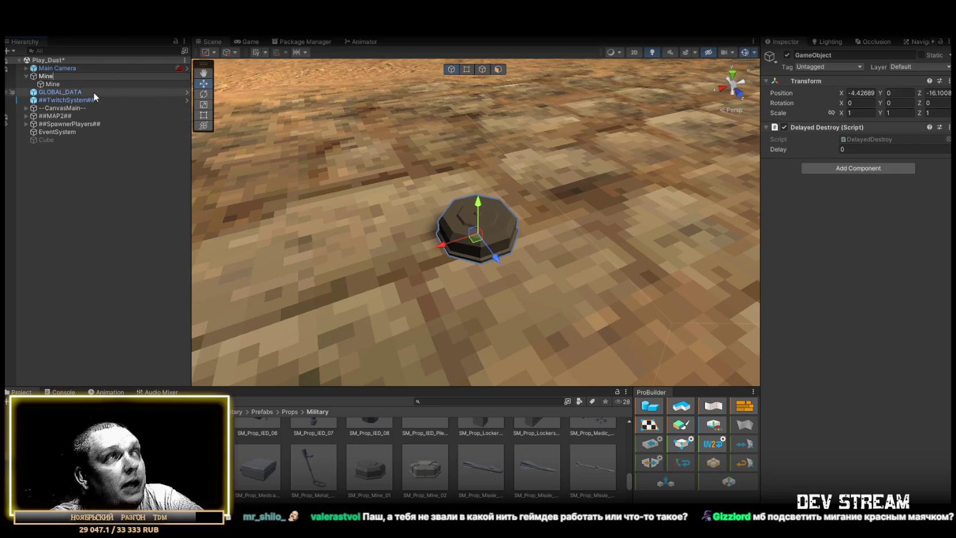
pyautogui.write('Prefab')
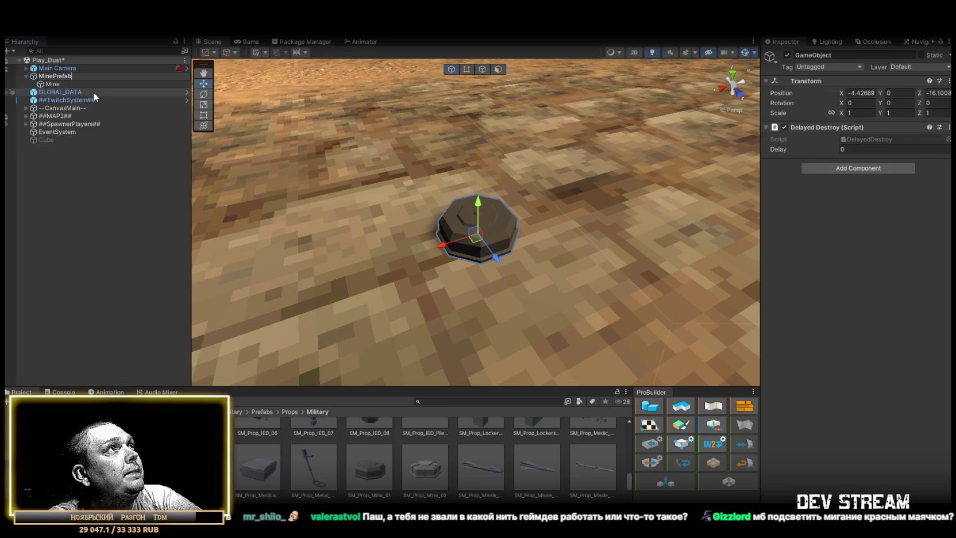
pyautogui.press('Return')
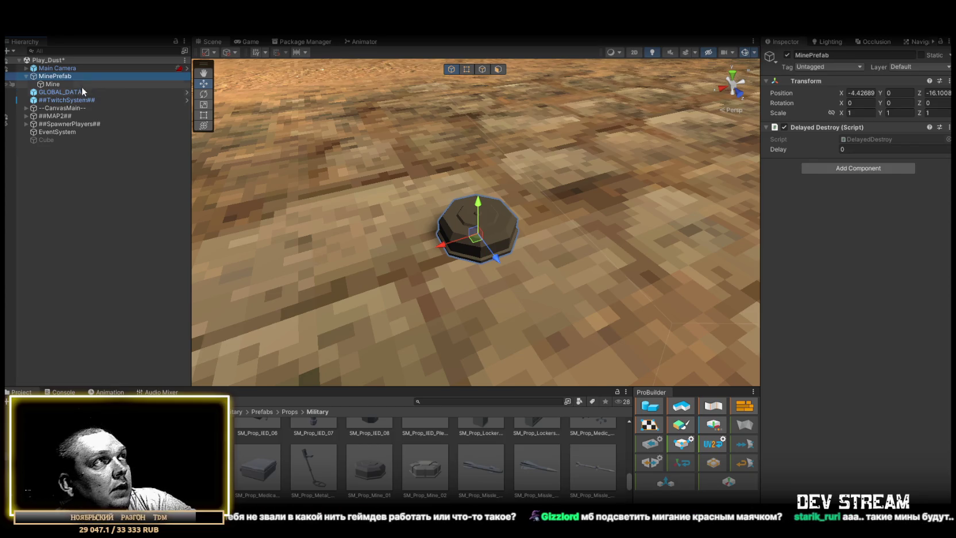
pyautogui.click(57, 84)
pyautogui.click(57, 77)
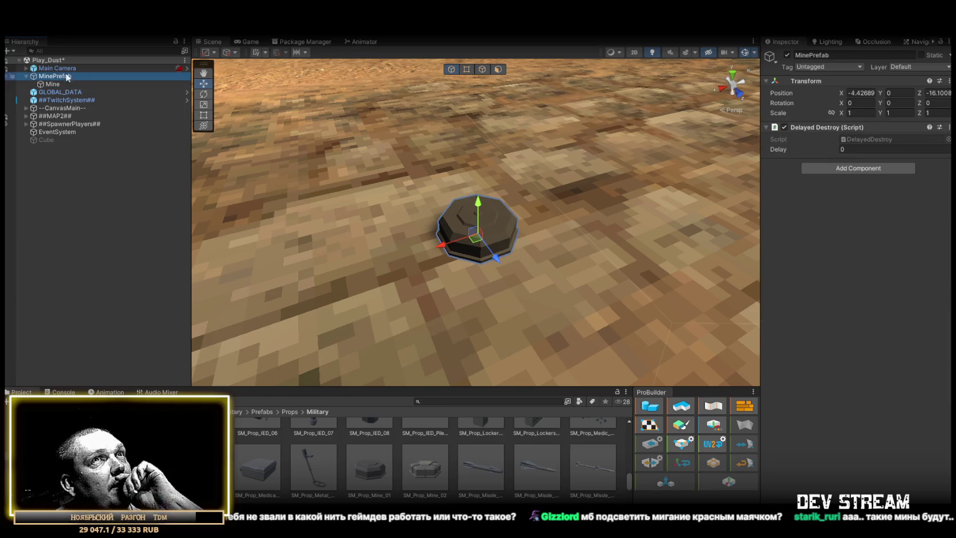
pyautogui.click(51, 84)
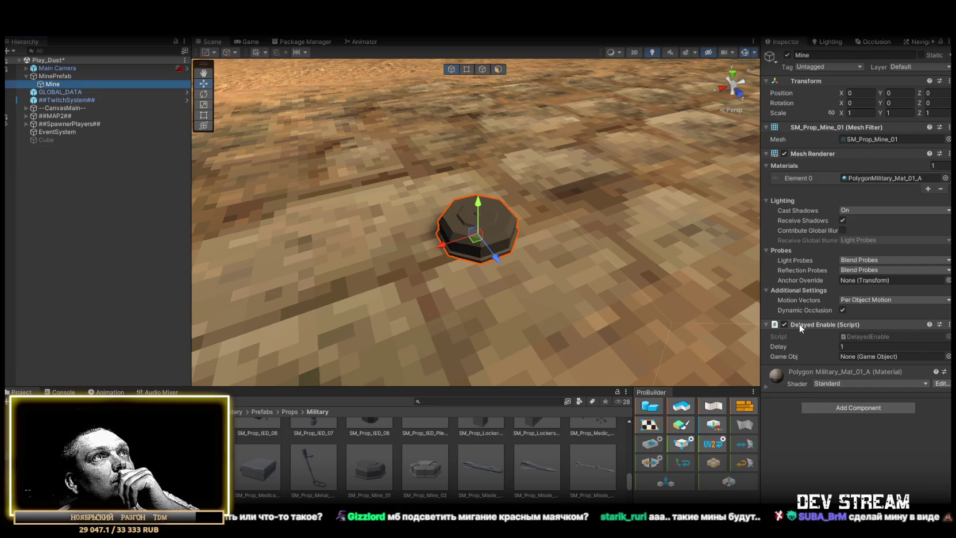
pyautogui.click(58, 76)
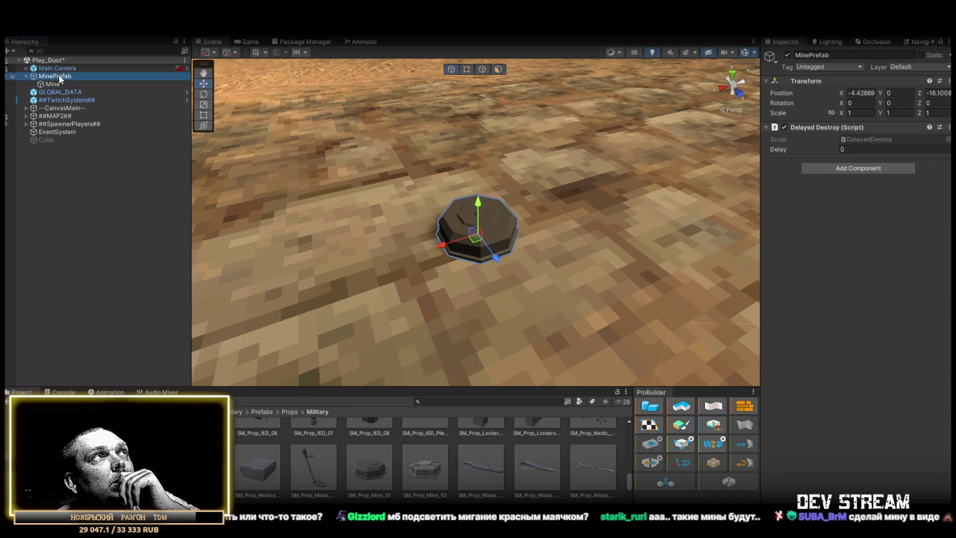
pyautogui.click(851, 170)
pyautogui.write('coll')
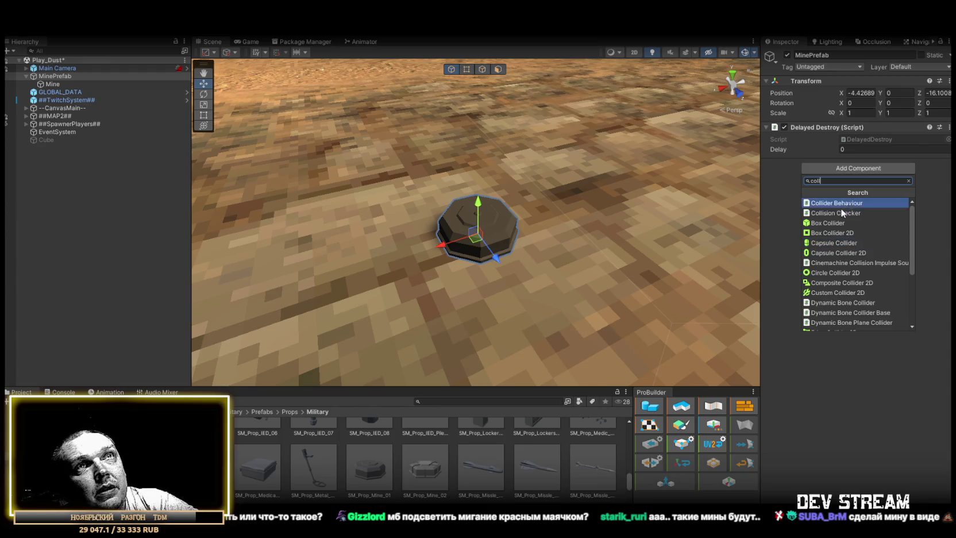
# Add a Box Collider to MinePrefab and set its Center Y to 0.1.
pyautogui.click(833, 224)
pyautogui.click(901, 212)
pyautogui.write('0.2')
pyautogui.press('Tab')
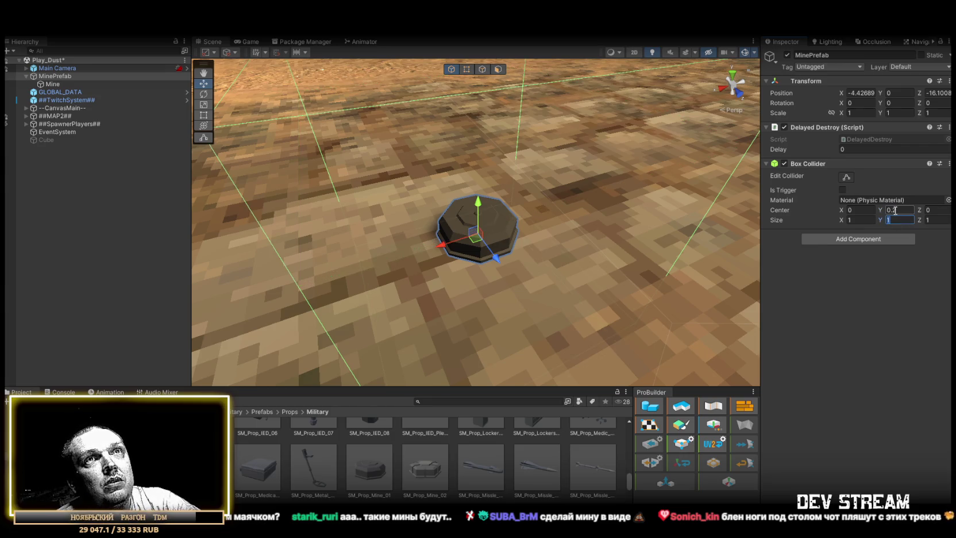
# Set the Box Collider size to 0.2 on X, Y and Z.
pyautogui.write('0.2')
pyautogui.click(852, 218)
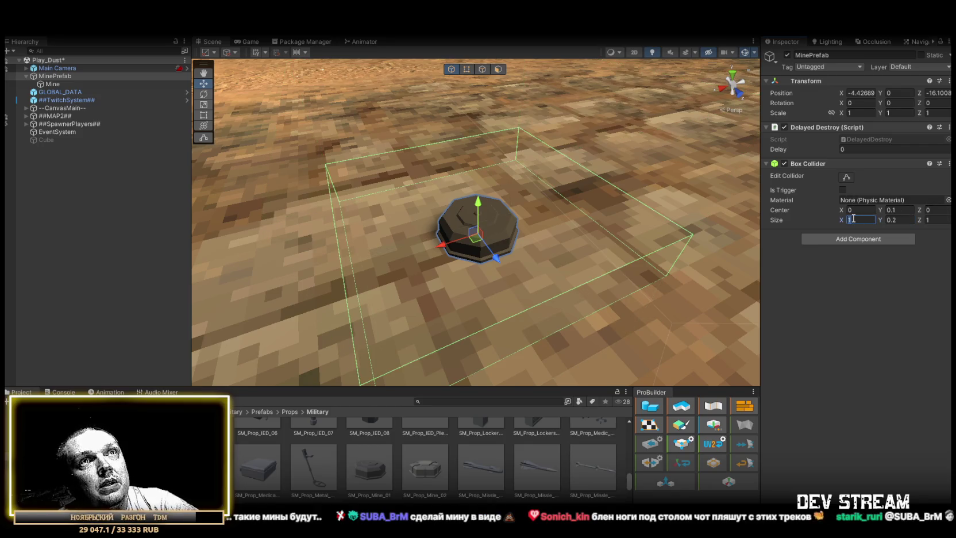
pyautogui.write('0.5')
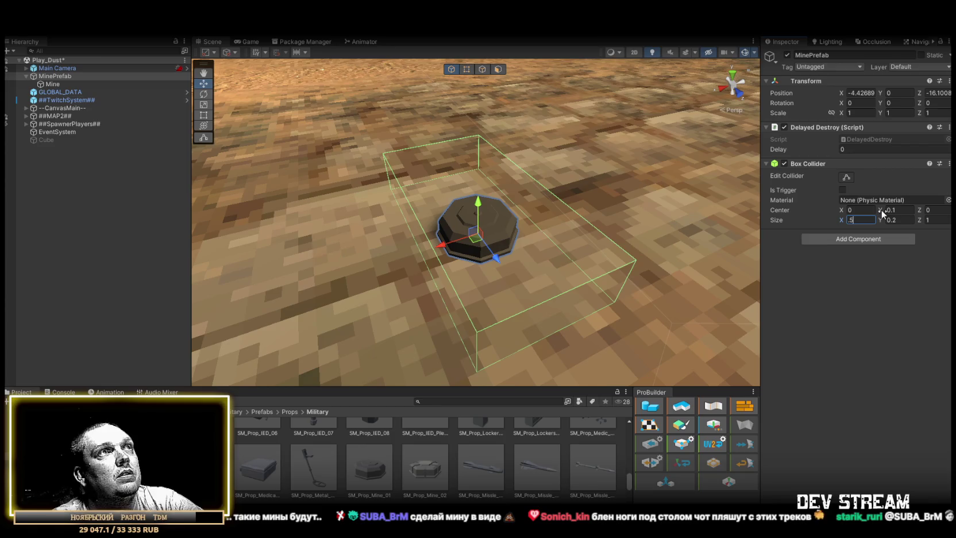
pyautogui.press('Tab')
pyautogui.click(861, 219)
pyautogui.write('0.2')
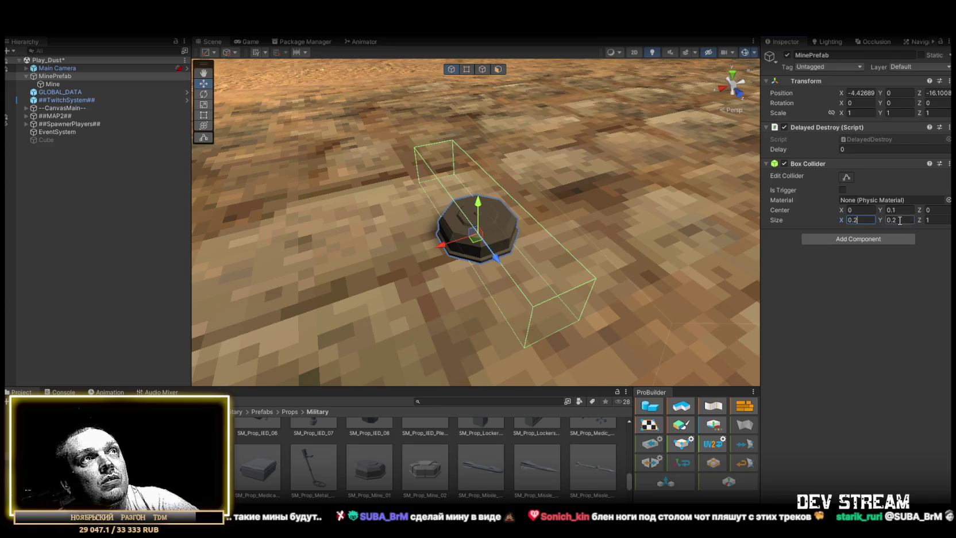
pyautogui.click(935, 220)
pyautogui.write('0.2')
pyautogui.scroll(5, 561, 248)
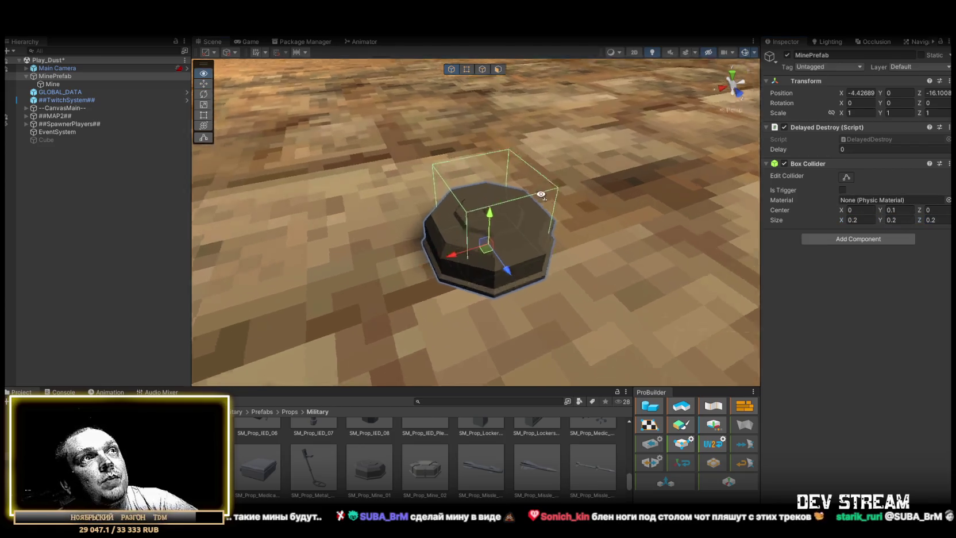
pyautogui.scroll(-10, 561, 249)
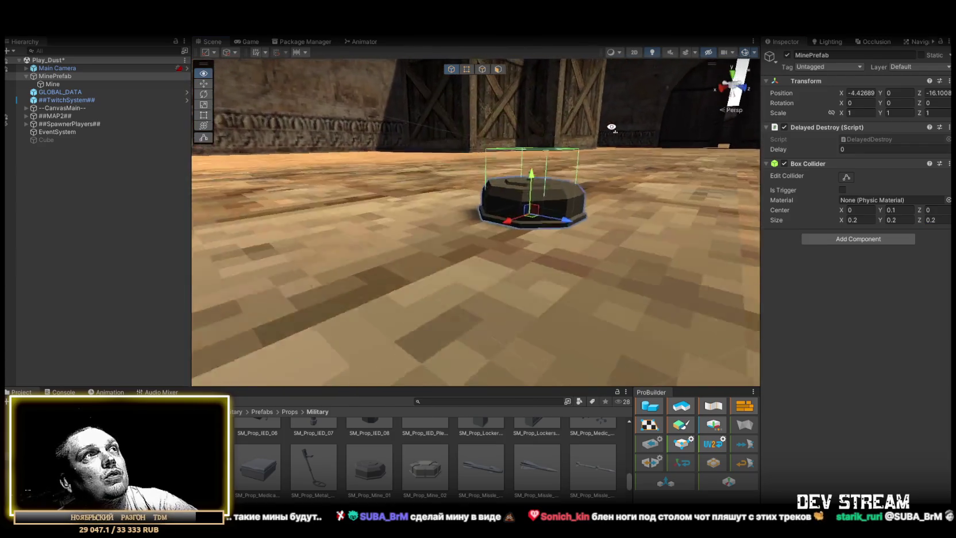
pyautogui.click(55, 84)
# Flatten the Mine by setting its Y scale to 0.5.
pyautogui.click(899, 113)
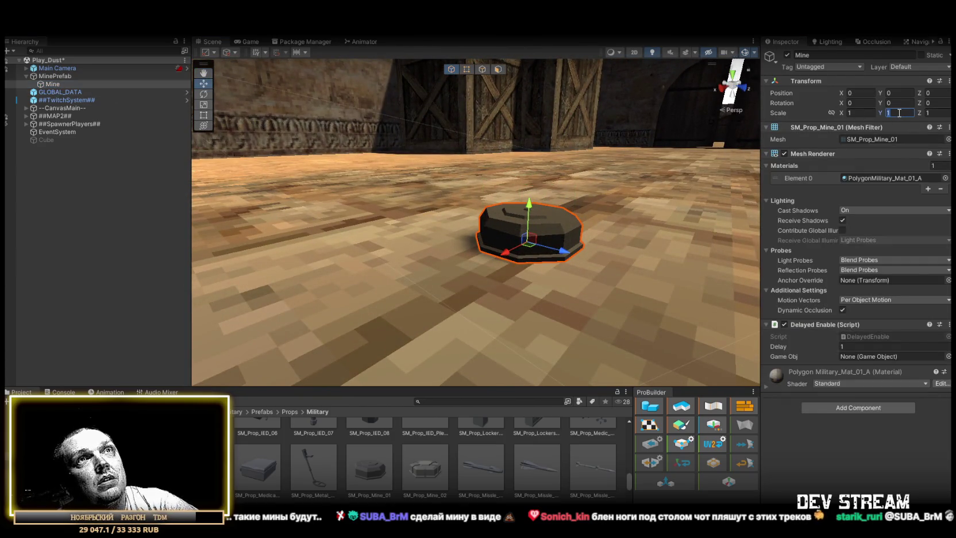
pyautogui.write('0.5')
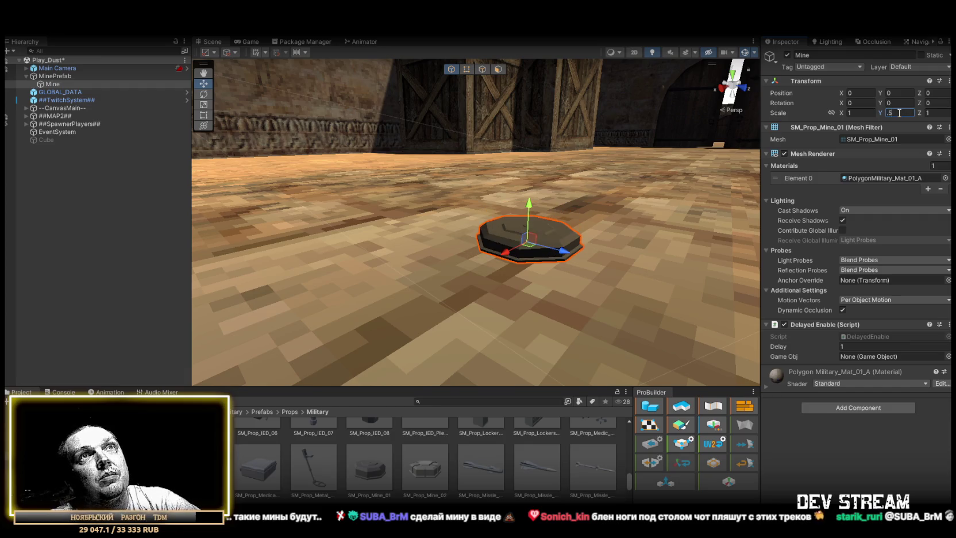
pyautogui.moveTo(551, 192)
pyautogui.mouseDown()
pyautogui.moveTo(559, 188)
pyautogui.moveTo(586, 235)
pyautogui.mouseUp()
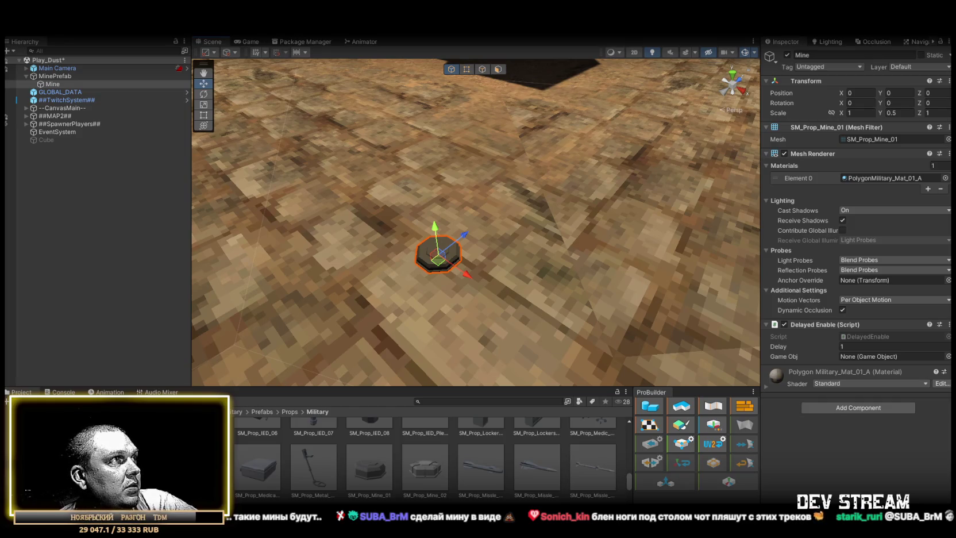
# Place a TRCchaters player character from PlayerType beside the mine, then delete it.
pyautogui.click(46, 459)
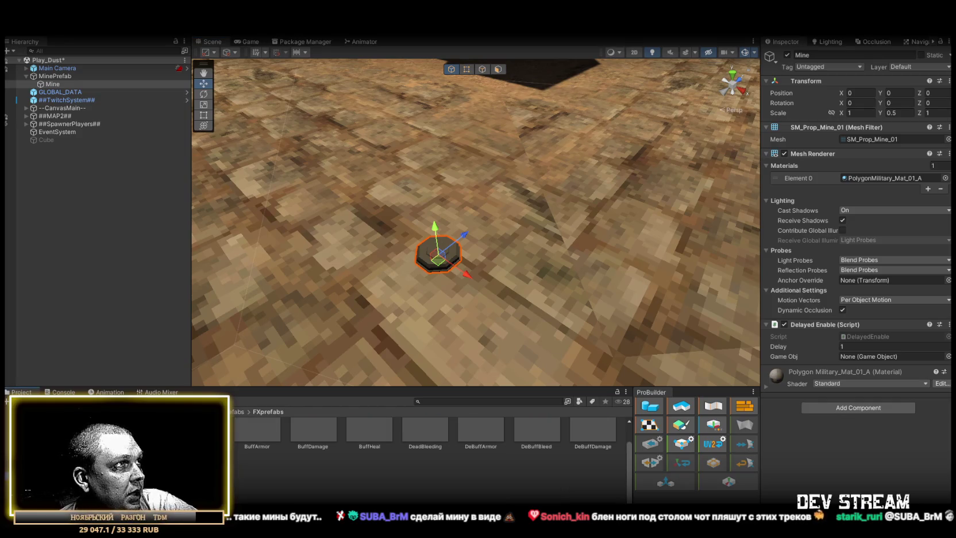
pyautogui.click(46, 436)
pyautogui.moveTo(179, 431)
pyautogui.mouseDown()
pyautogui.moveTo(383, 218)
pyautogui.moveTo(371, 296)
pyautogui.moveTo(544, 282)
pyautogui.moveTo(345, 217)
pyautogui.moveTo(276, 242)
pyautogui.moveTo(218, 224)
pyautogui.mouseUp()
pyautogui.click(58, 74)
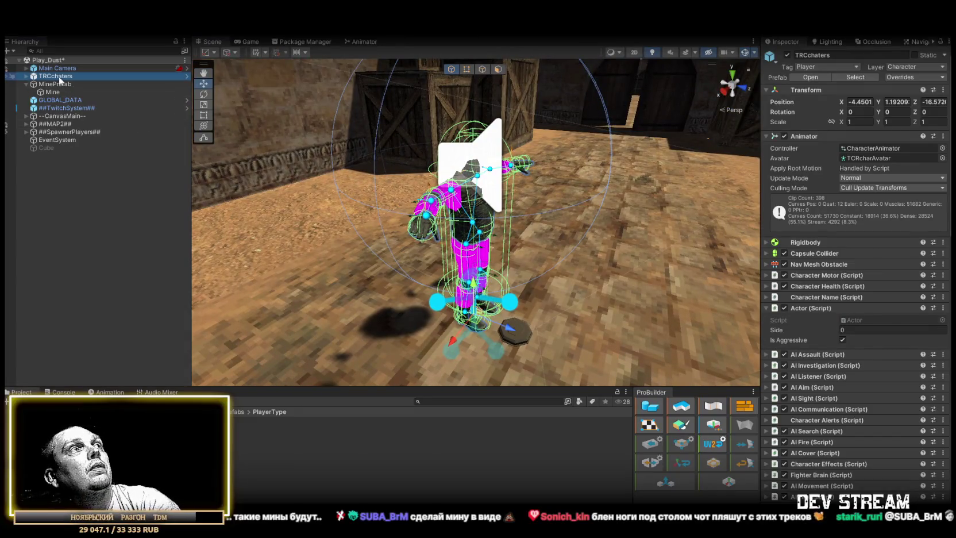
pyautogui.press('Delete')
pyautogui.scroll(5, 505, 266)
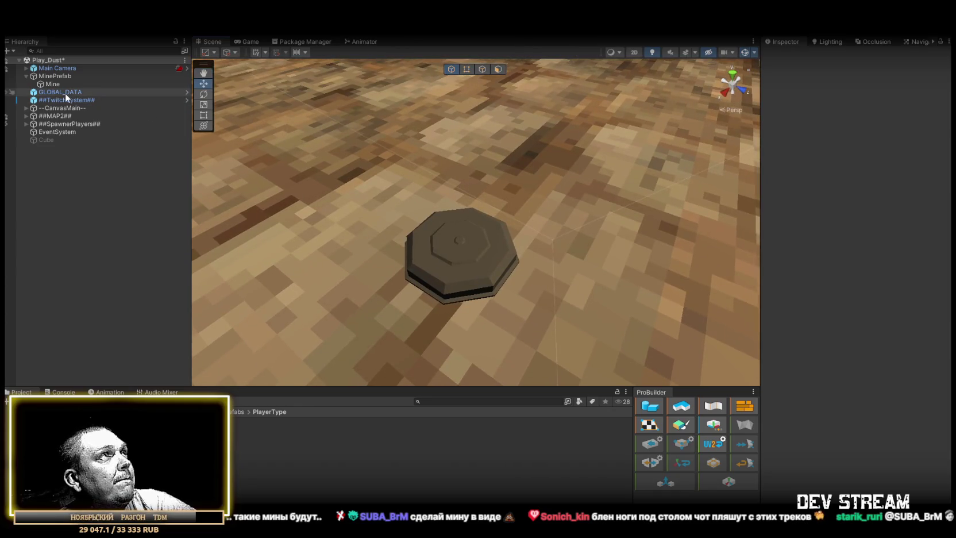
# Collapse the Mine's Mesh Renderer and Mesh Filter, then tick Is Trigger on MinePrefab's Box Collider.
pyautogui.click(47, 84)
pyautogui.click(63, 75)
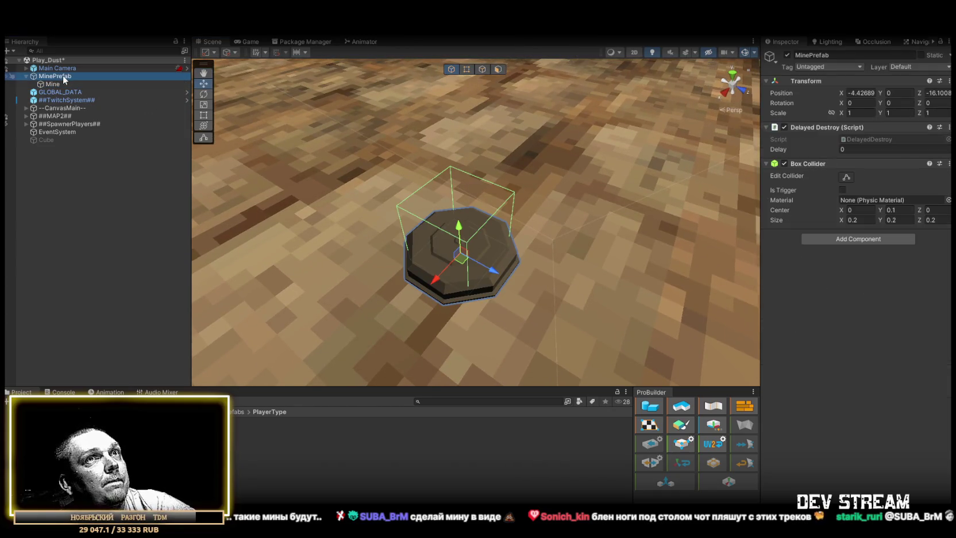
pyautogui.click(53, 84)
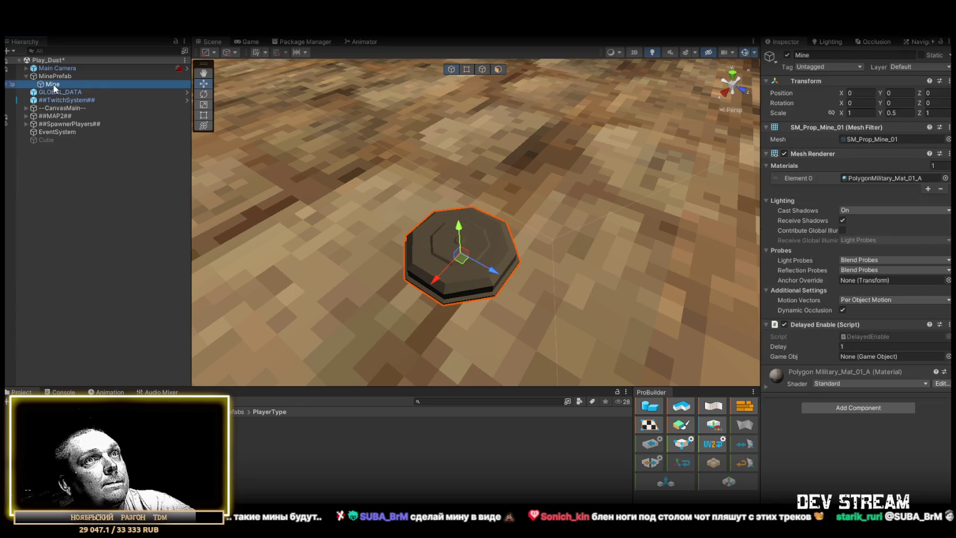
pyautogui.click(764, 153)
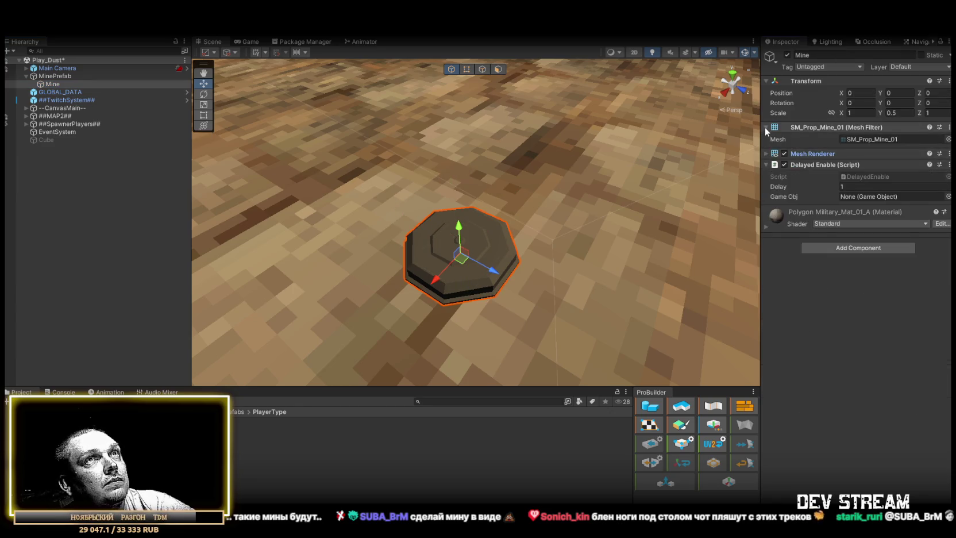
pyautogui.click(764, 126)
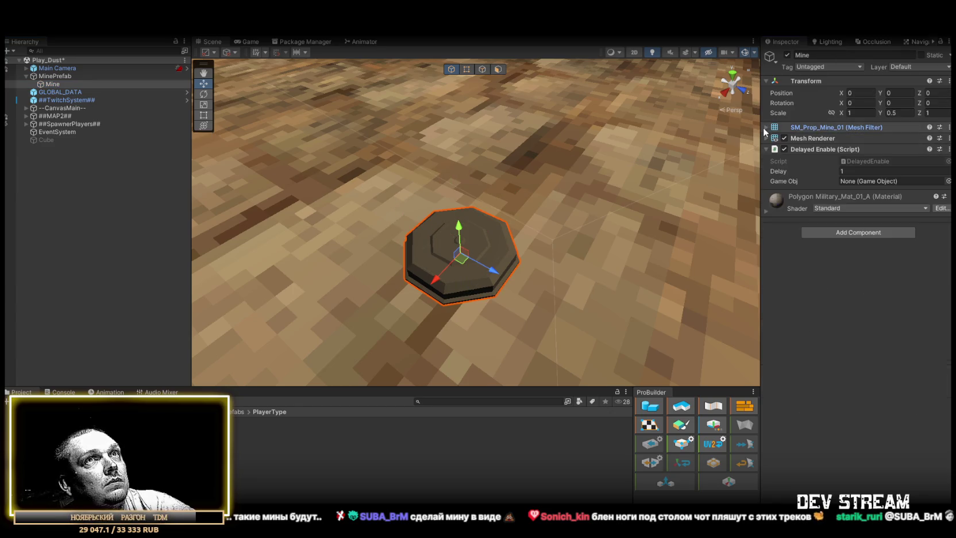
pyautogui.click(60, 78)
pyautogui.click(842, 189)
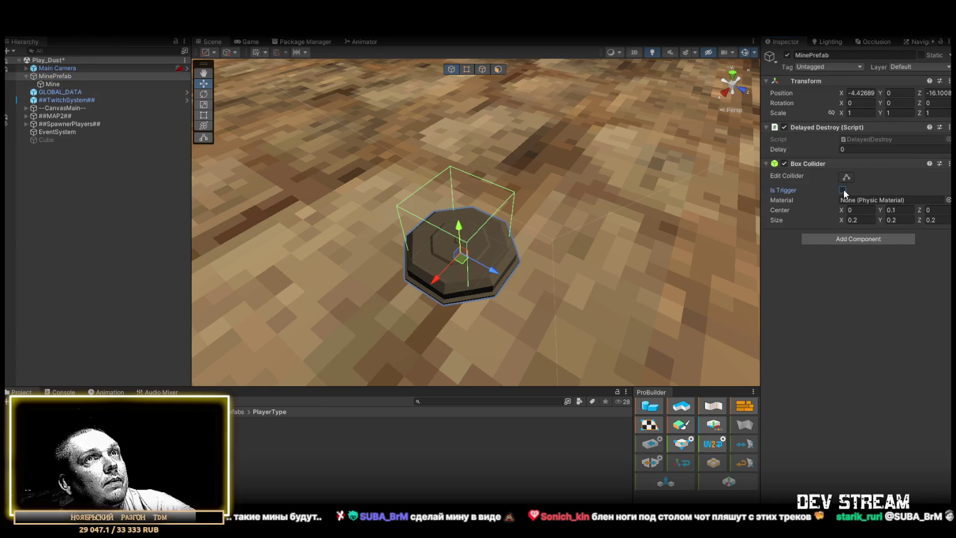
# Add a Collider Behaviour script via the 'coll' search, undo it, and close the list.
pyautogui.click(865, 240)
pyautogui.write('coll')
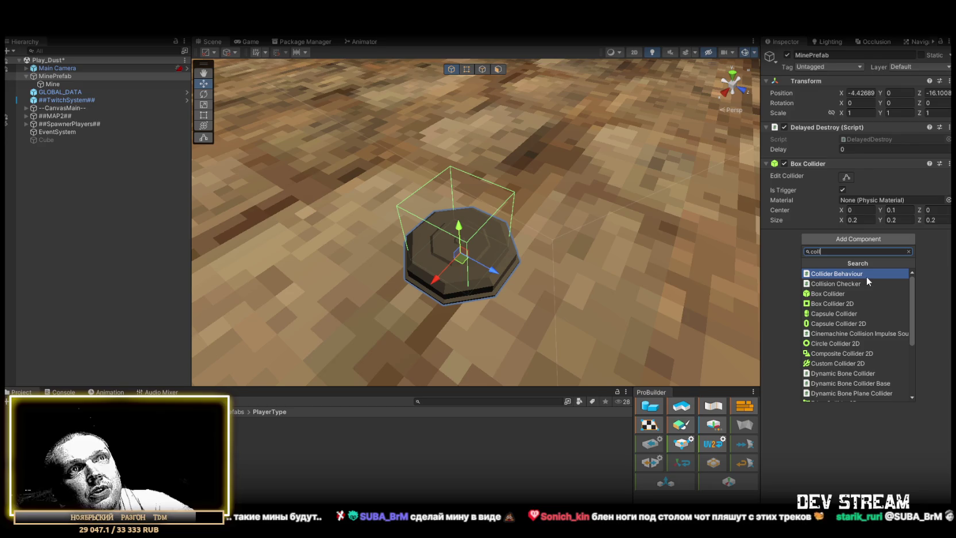
pyautogui.click(866, 274)
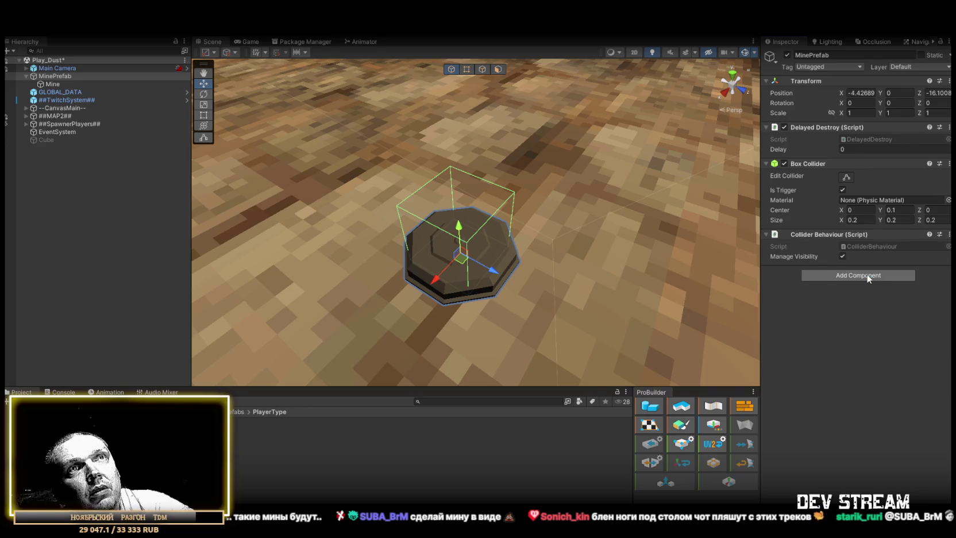
pyautogui.hotkey('ctrl', 'z')
pyautogui.click(847, 237)
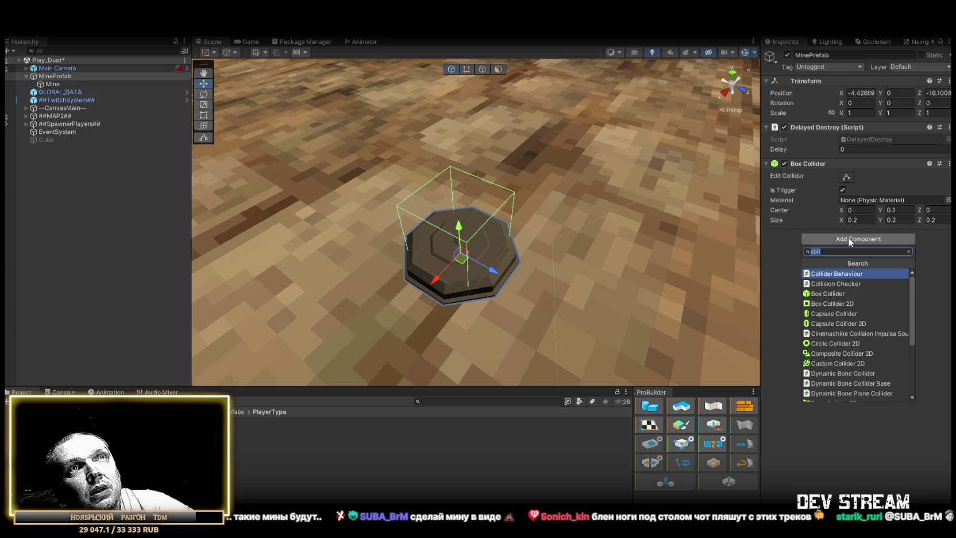
pyautogui.click(783, 291)
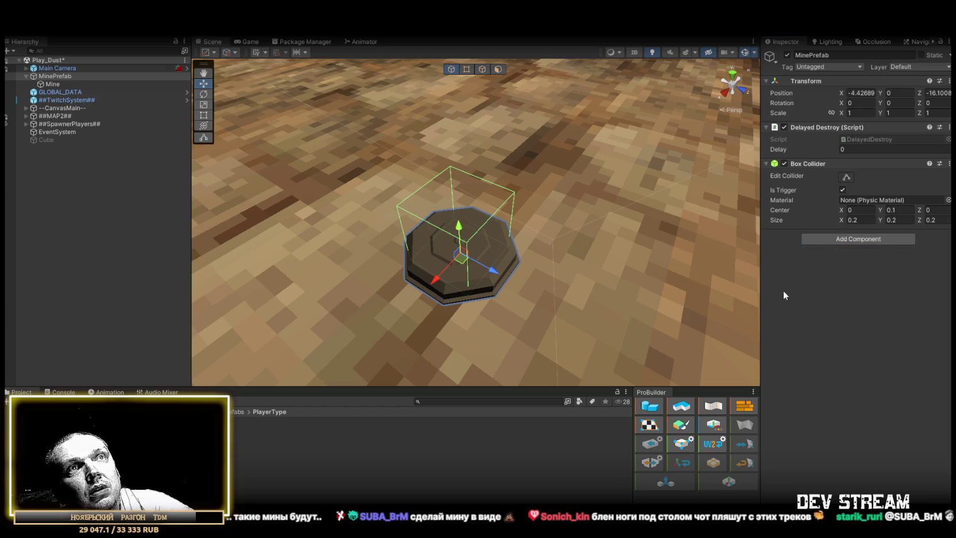
# Open the Package Manager on My Assets and search for 'trigger'.
pyautogui.click(294, 43)
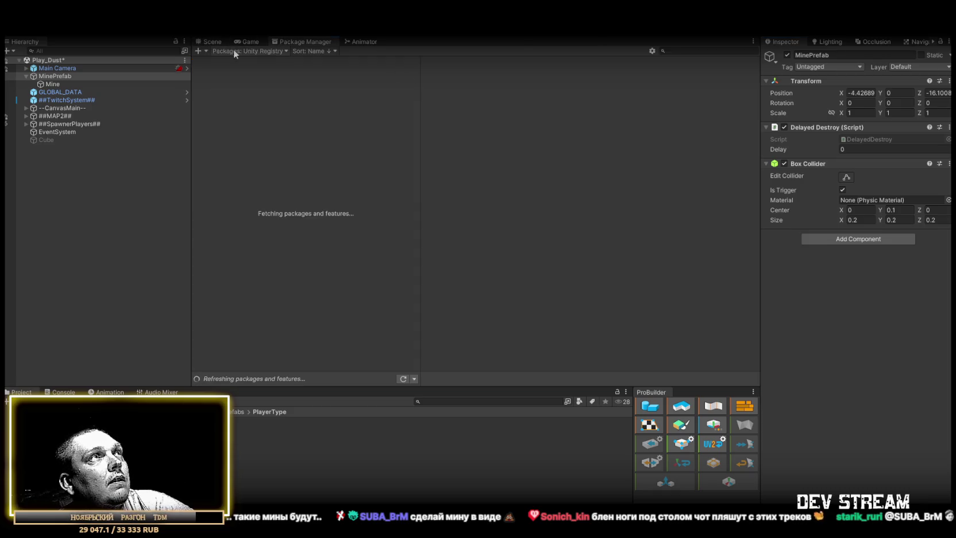
pyautogui.click(278, 52)
pyautogui.click(252, 88)
pyautogui.write('ac')
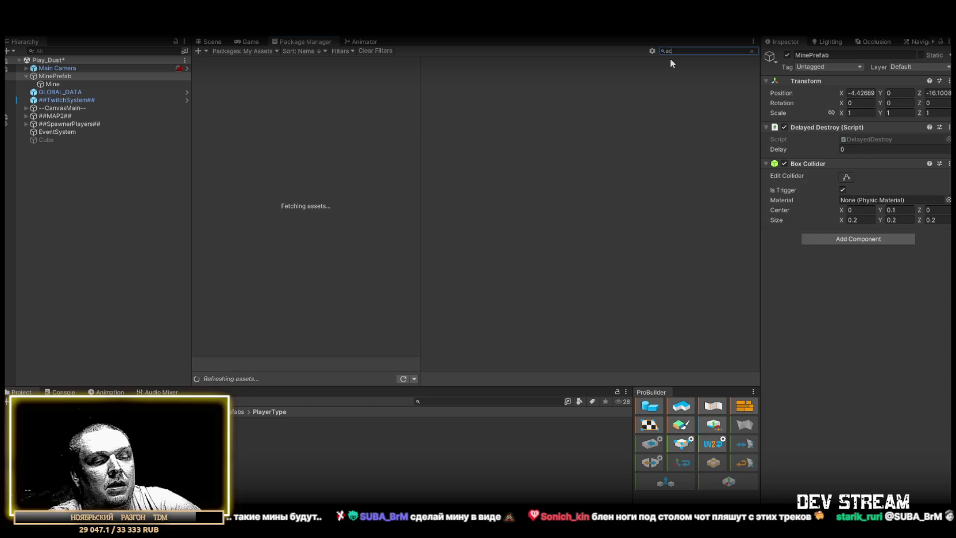
pyautogui.write('tion')
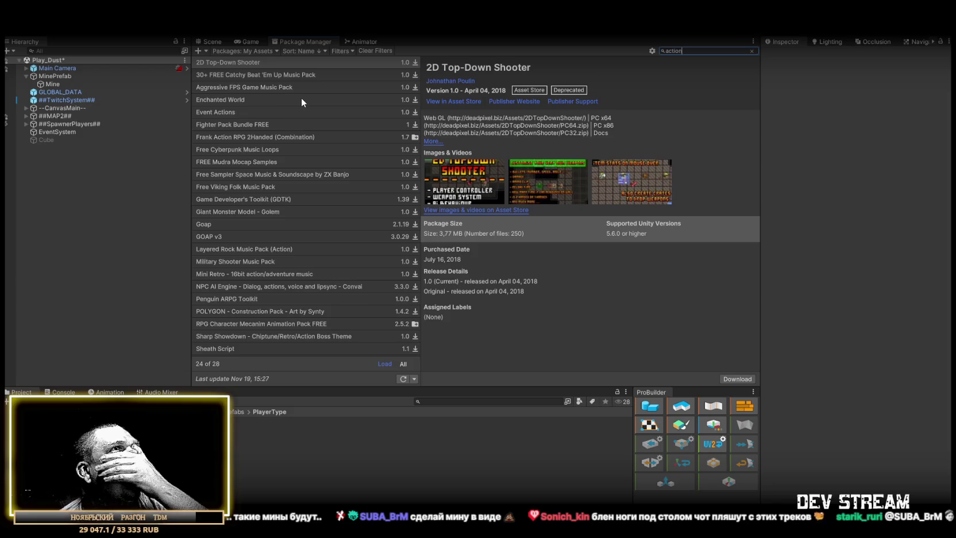
pyautogui.hotkey('ctrl', 'a')
pyautogui.write('collider')
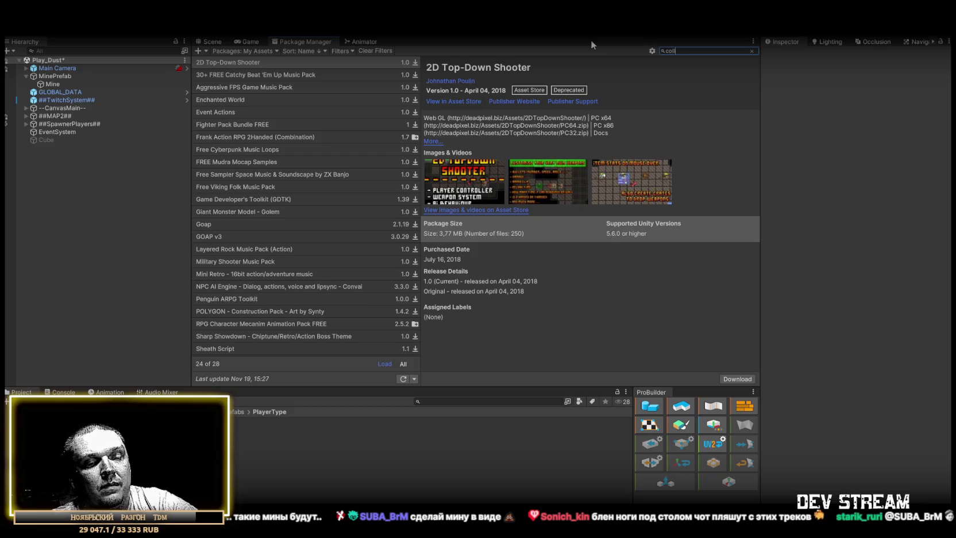
pyautogui.press('BackSpace')
pyautogui.press('BackSpace')
pyautogui.press('BackSpace')
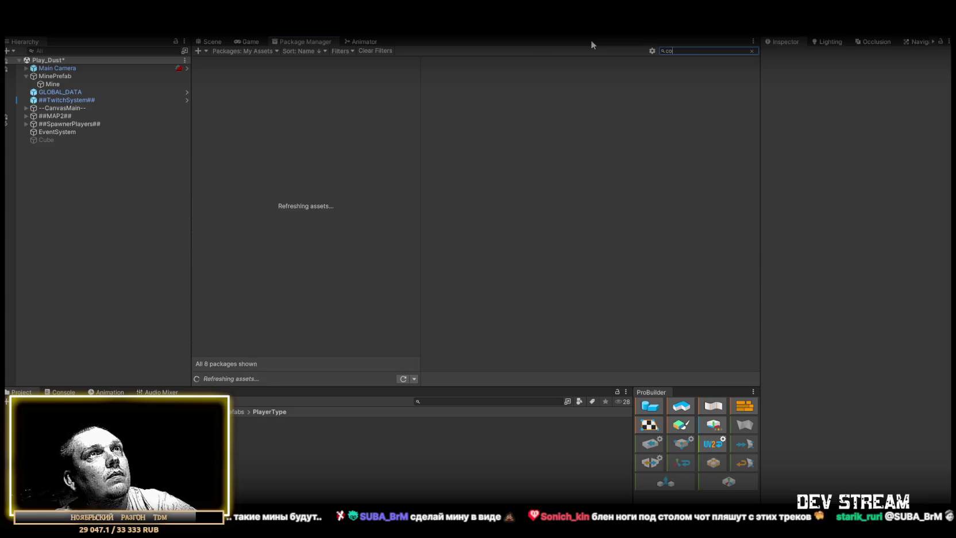
pyautogui.write('trigger')
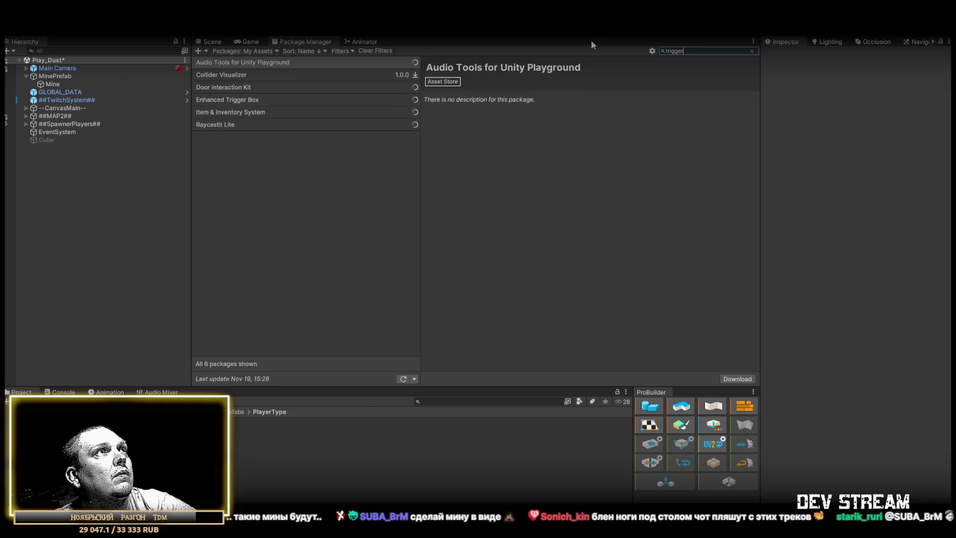
# Browse Enhanced Trigger Box, Door Interaction Kit, Collider Visualizer, raycast and Item & Inventory System packages.
pyautogui.click(229, 101)
pyautogui.click(229, 87)
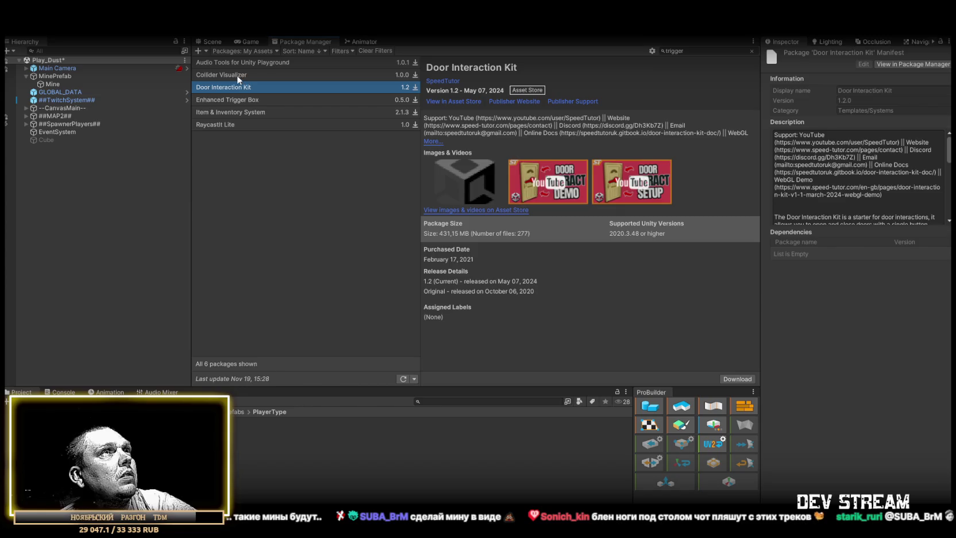
pyautogui.click(236, 75)
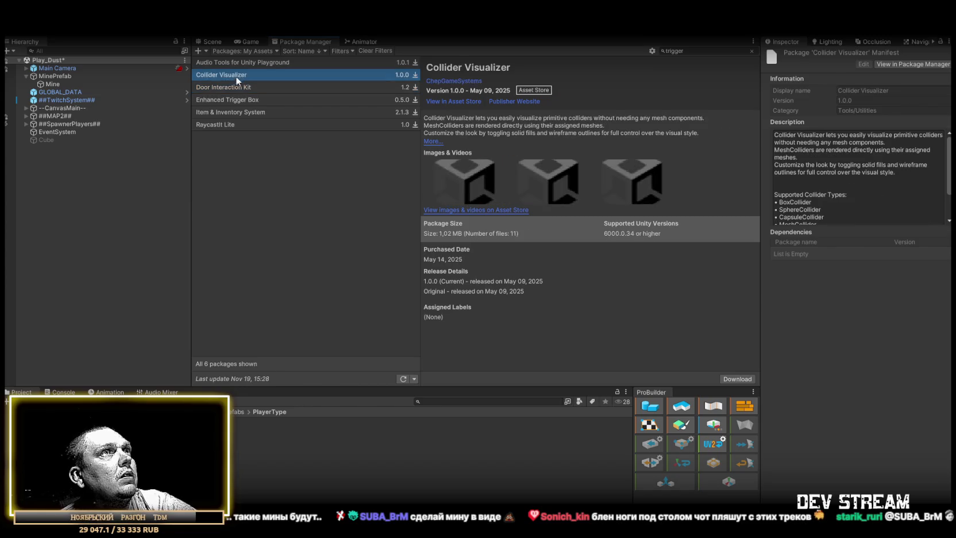
pyautogui.click(225, 124)
pyautogui.click(225, 114)
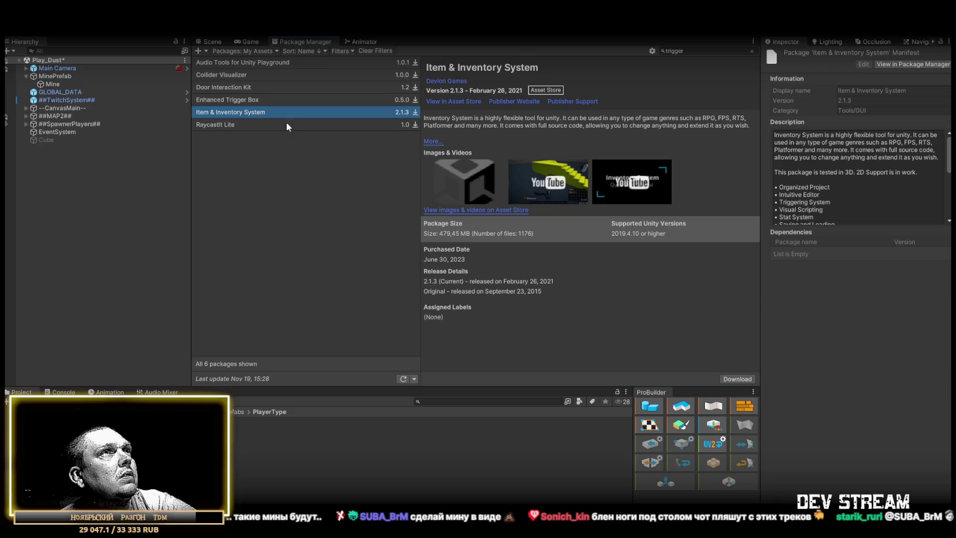
# Search 'collide' and view Simple Car Collider Mesh Collection and Collider Visualizer.
pyautogui.click(701, 50)
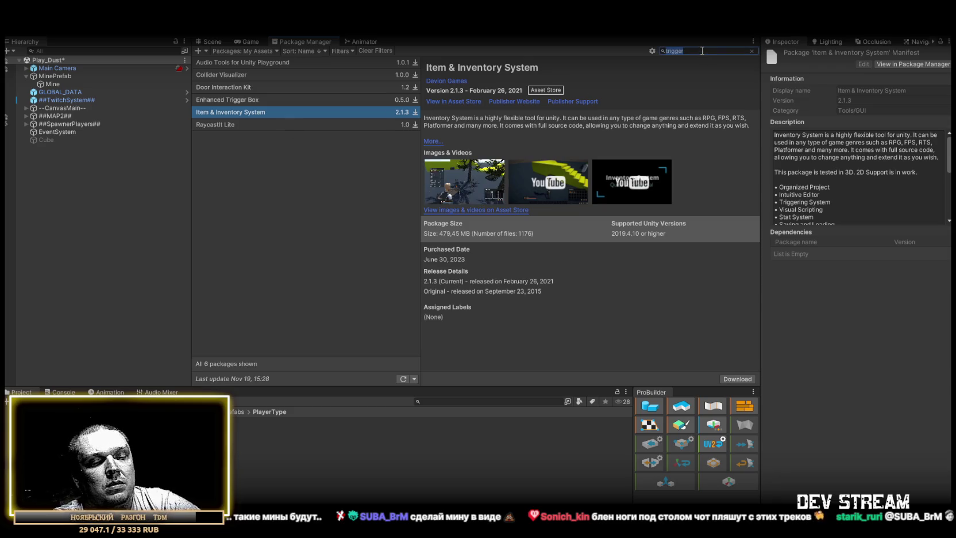
pyautogui.write('coll')
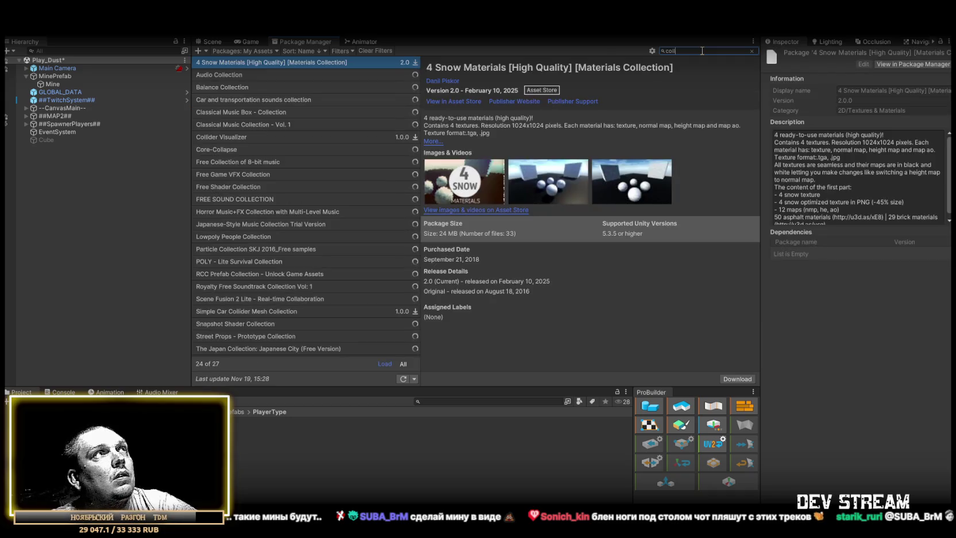
pyautogui.write('ide')
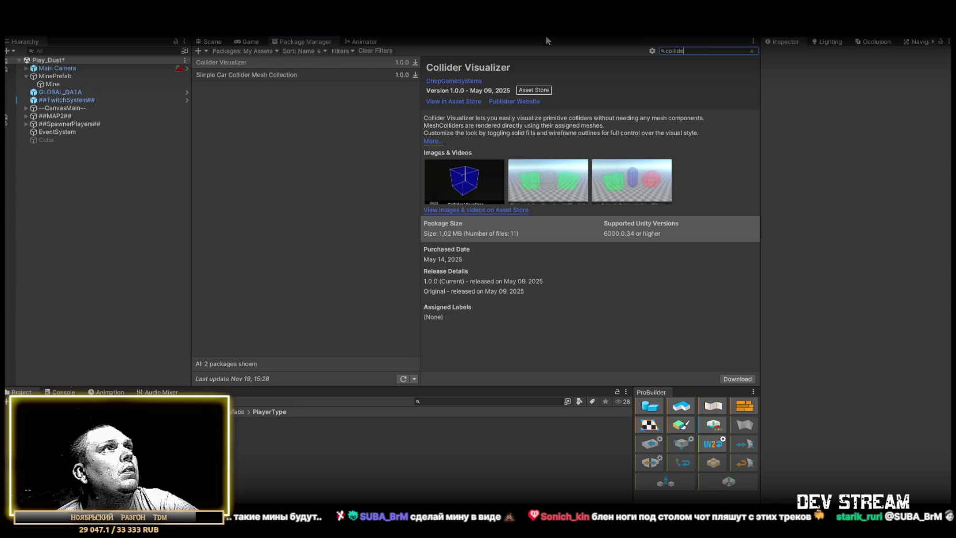
pyautogui.click(262, 74)
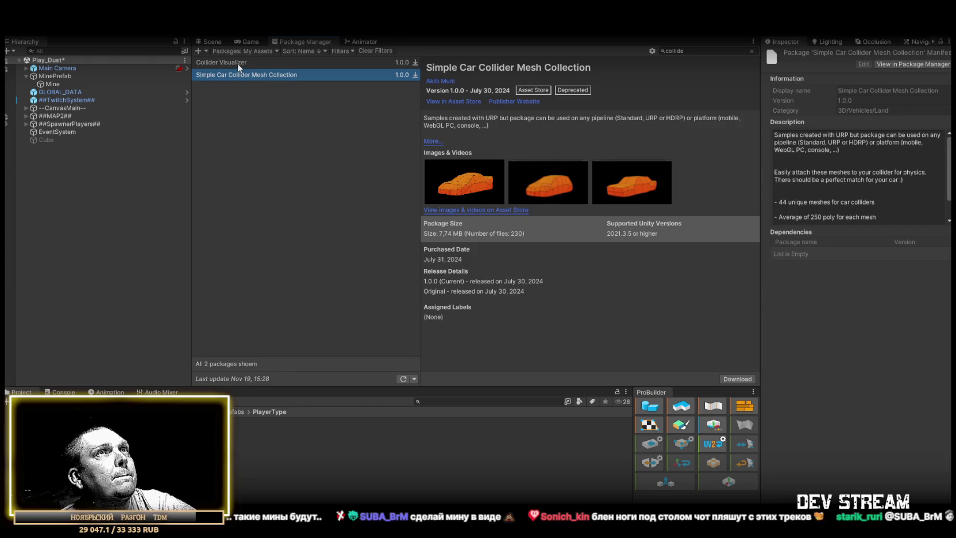
pyautogui.click(237, 64)
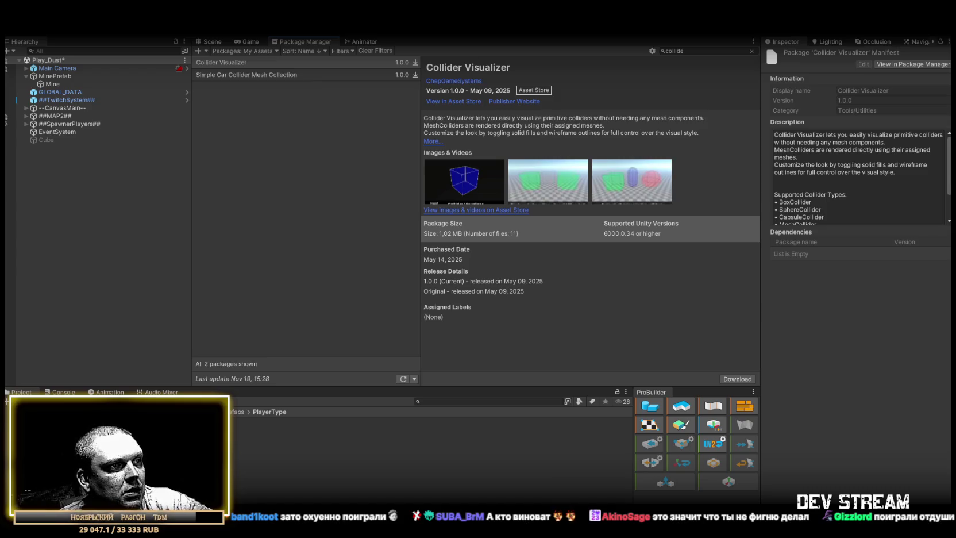
# Search My Assets for 'event', check Easy Event Manager, and download Event Actions.
pyautogui.click(696, 52)
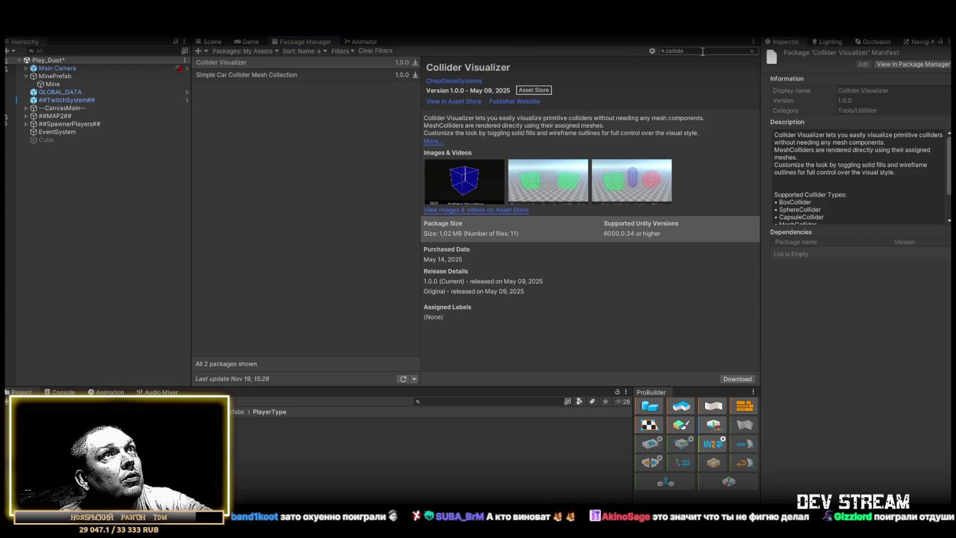
pyautogui.write('onevent')
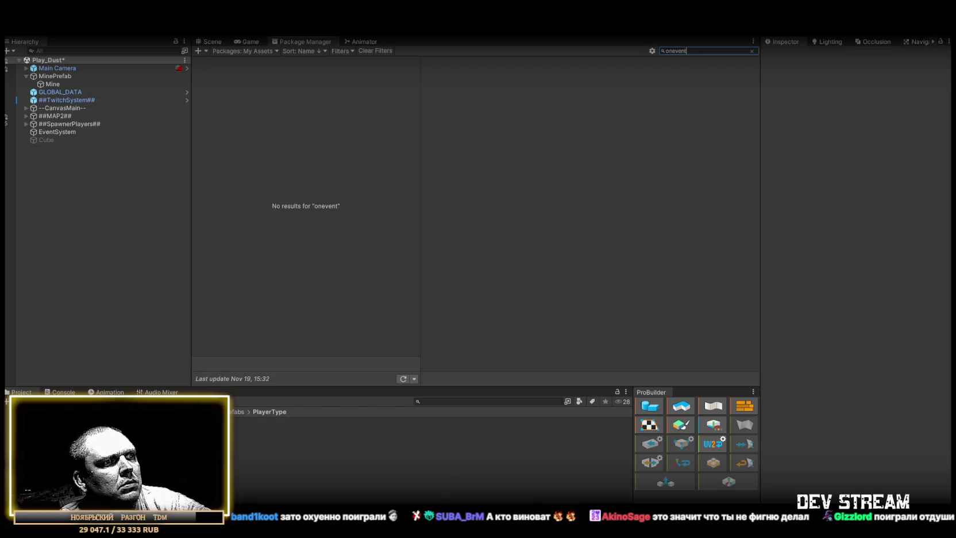
pyautogui.moveTo(659, 52); pyautogui.dragTo(655, 48)
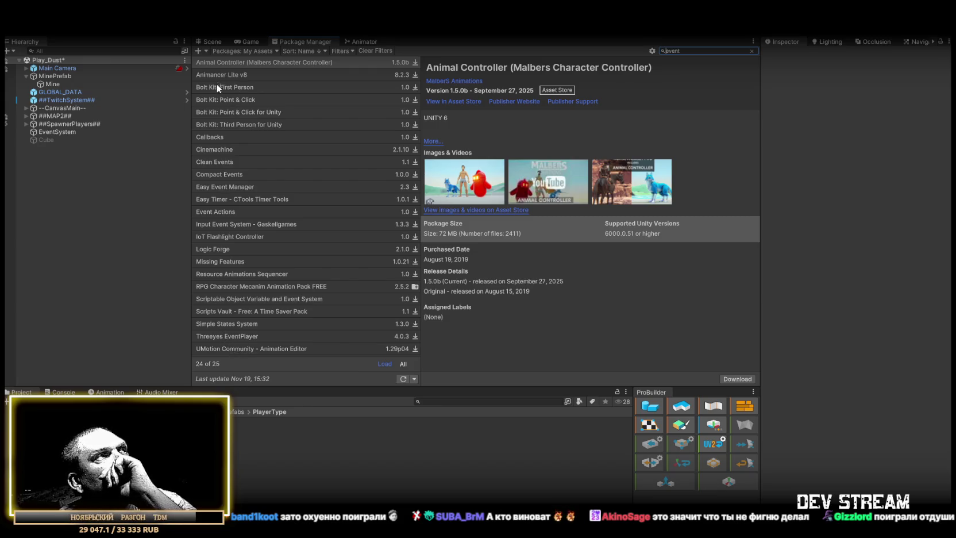
pyautogui.click(209, 188)
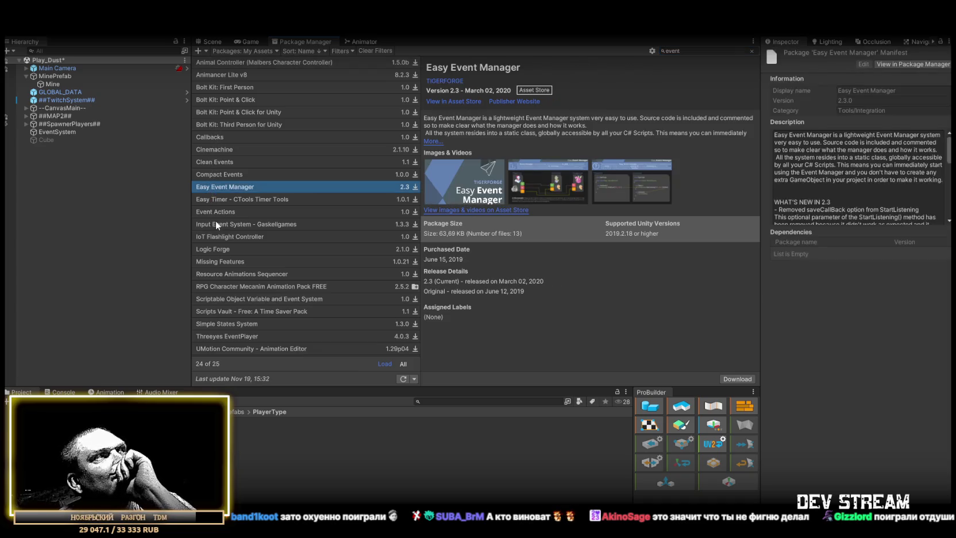
pyautogui.click(216, 212)
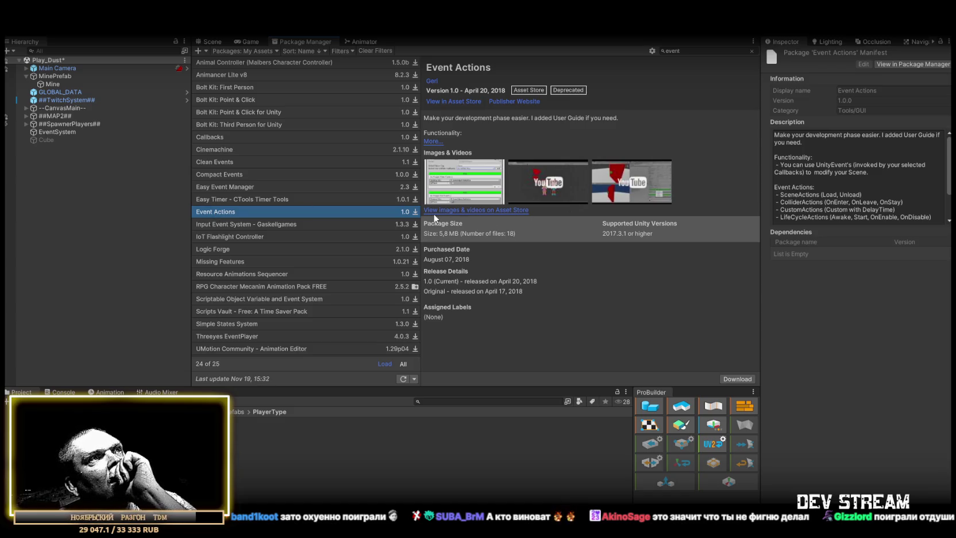
pyautogui.click(739, 379)
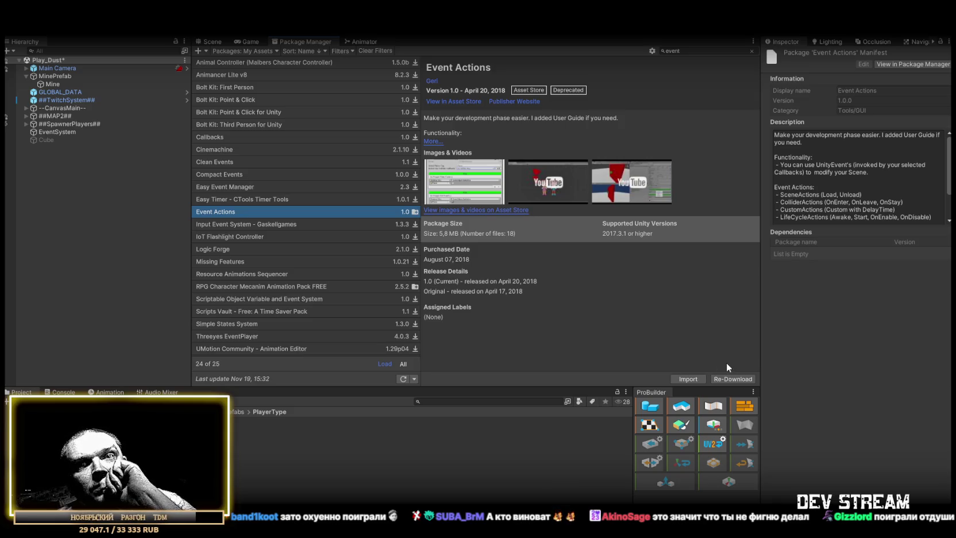
# Import the downloaded Event Actions package and return to the mine's scene view.
pyautogui.click(687, 378)
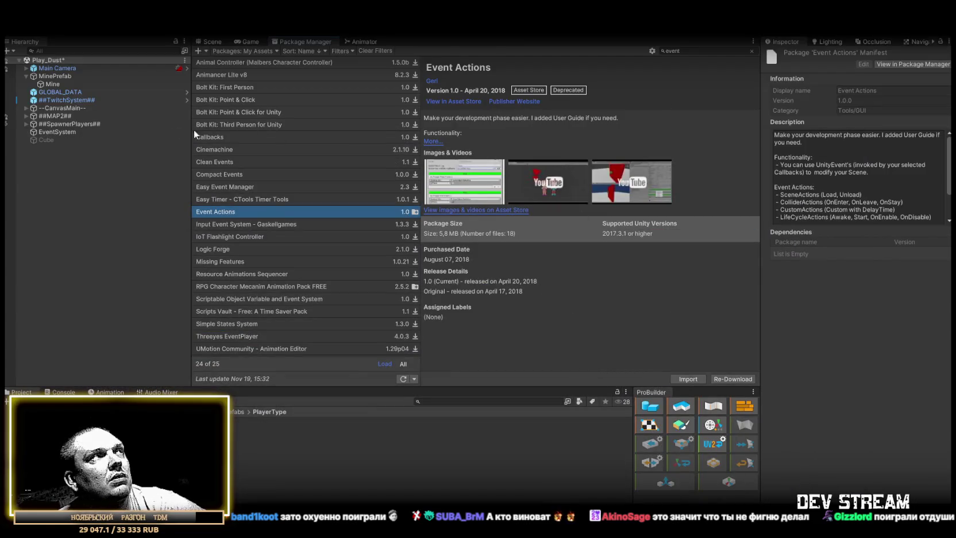
pyautogui.click(67, 188)
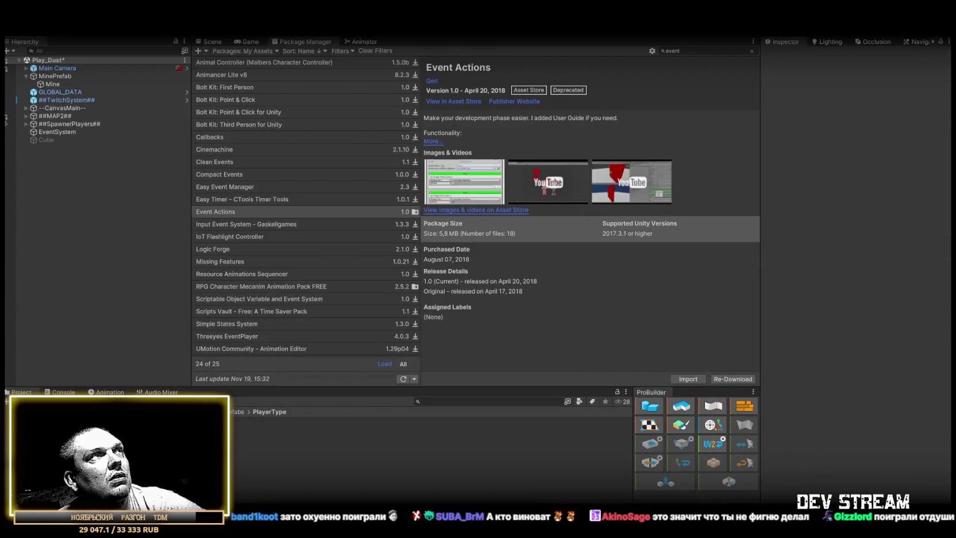
pyautogui.click(213, 42)
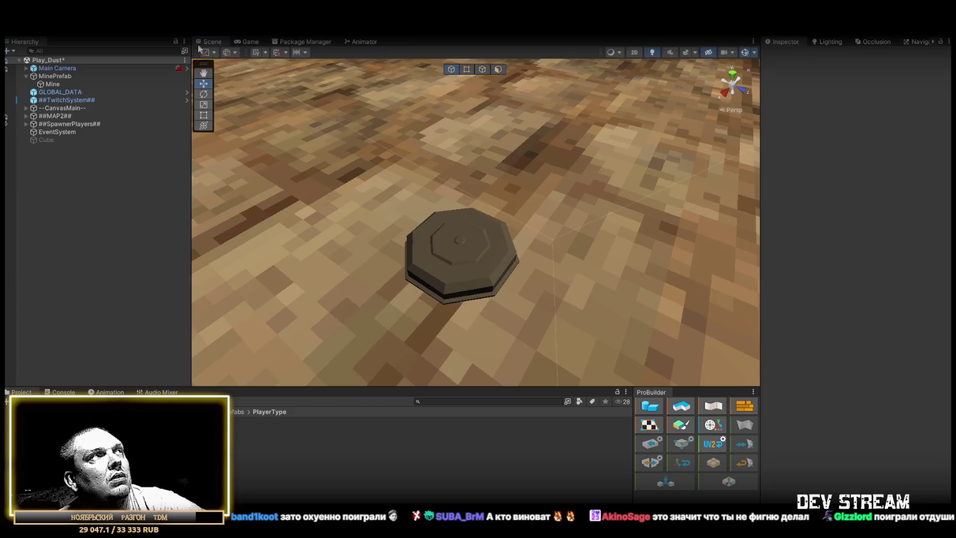
# Add Collider Actions to MinePrefab and set its player tag to Player.
pyautogui.click(91, 83)
pyautogui.click(92, 77)
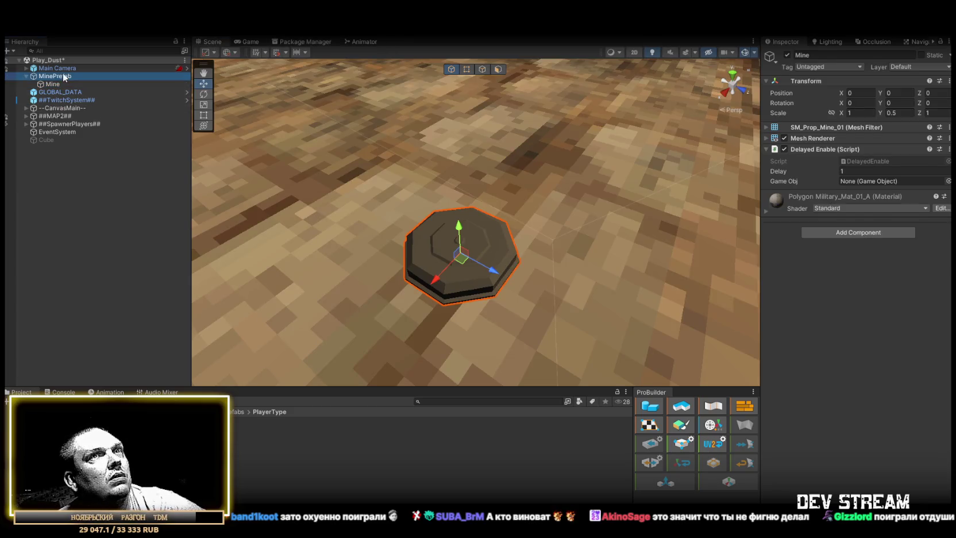
pyautogui.click(864, 240)
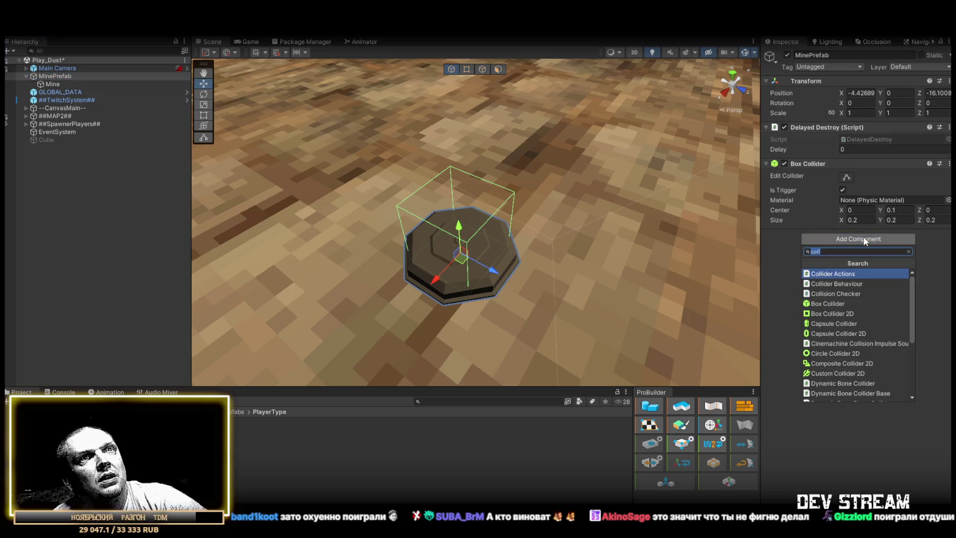
pyautogui.click(862, 273)
pyautogui.click(894, 263)
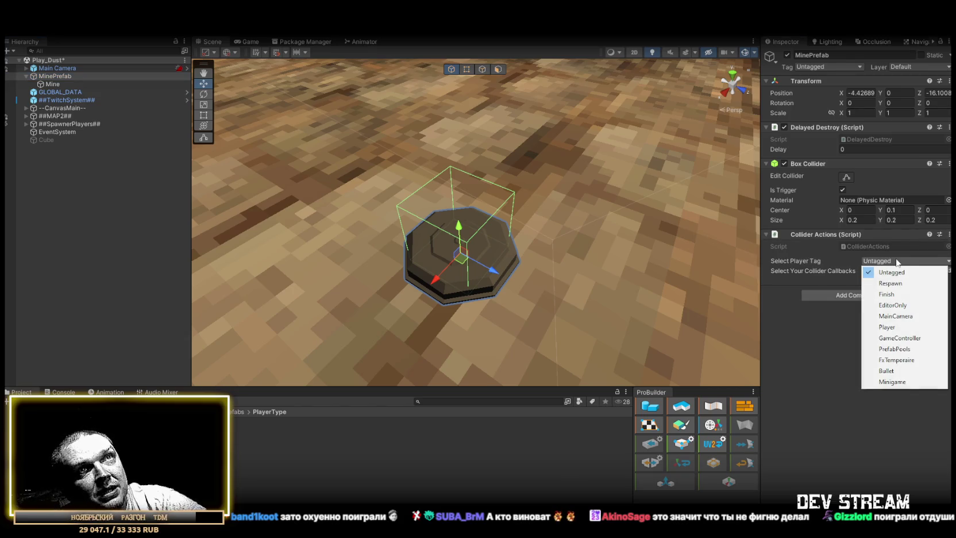
pyautogui.click(350, 397)
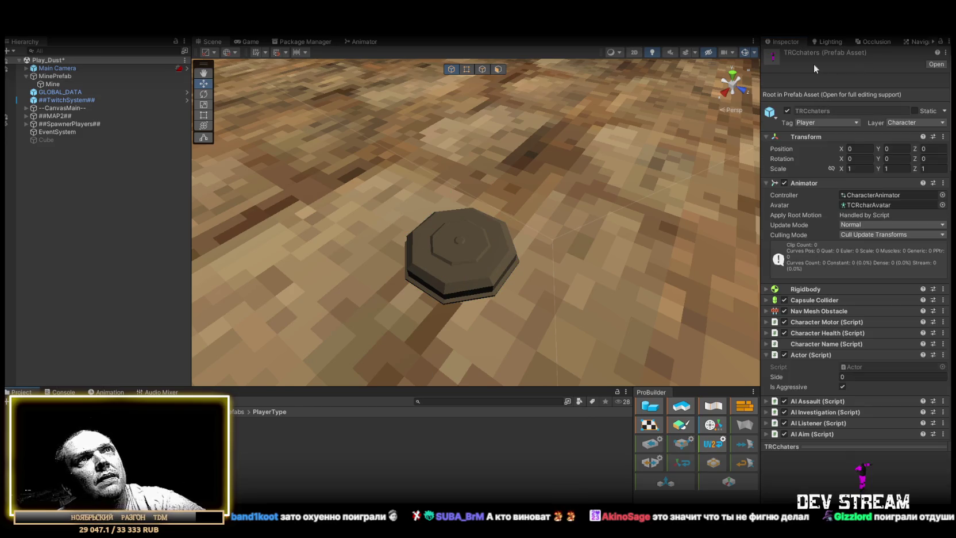
pyautogui.click(55, 76)
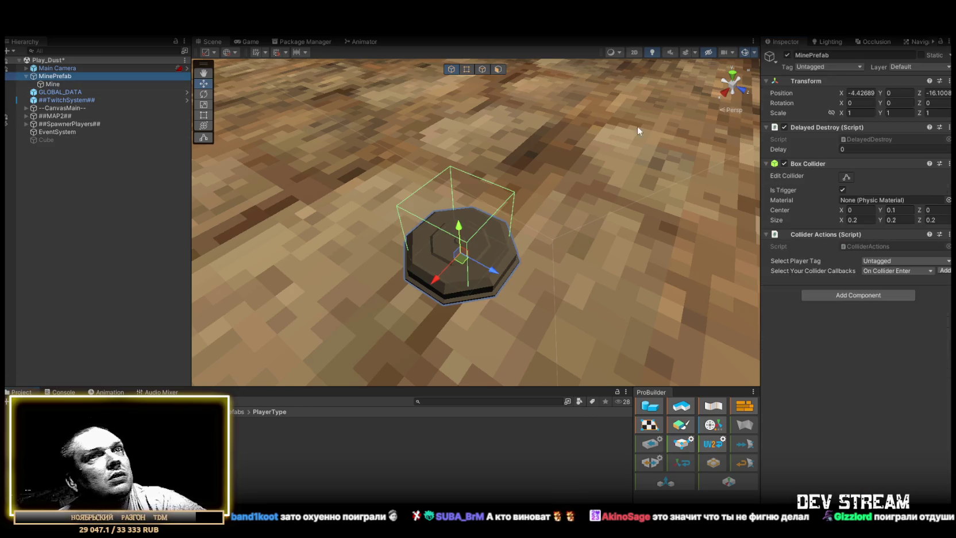
pyautogui.click(887, 264)
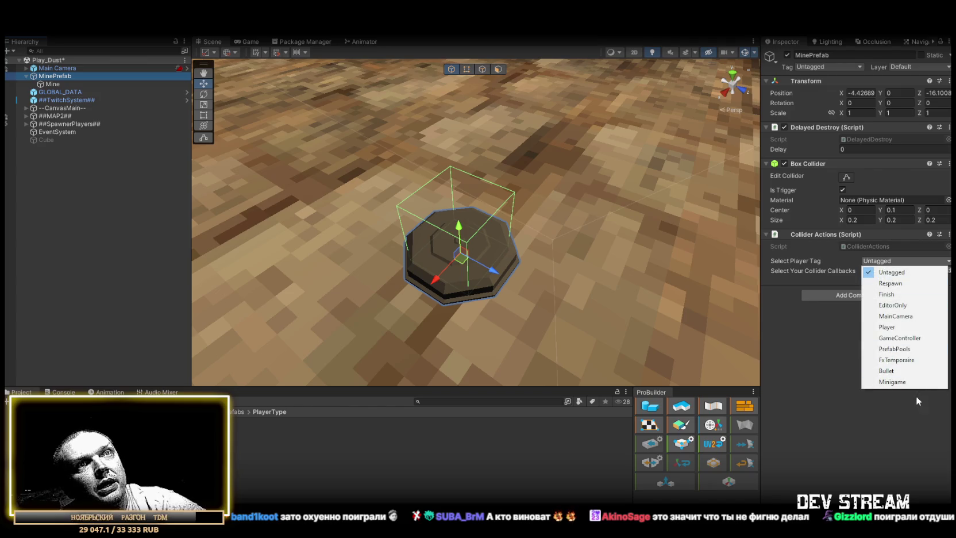
pyautogui.click(884, 327)
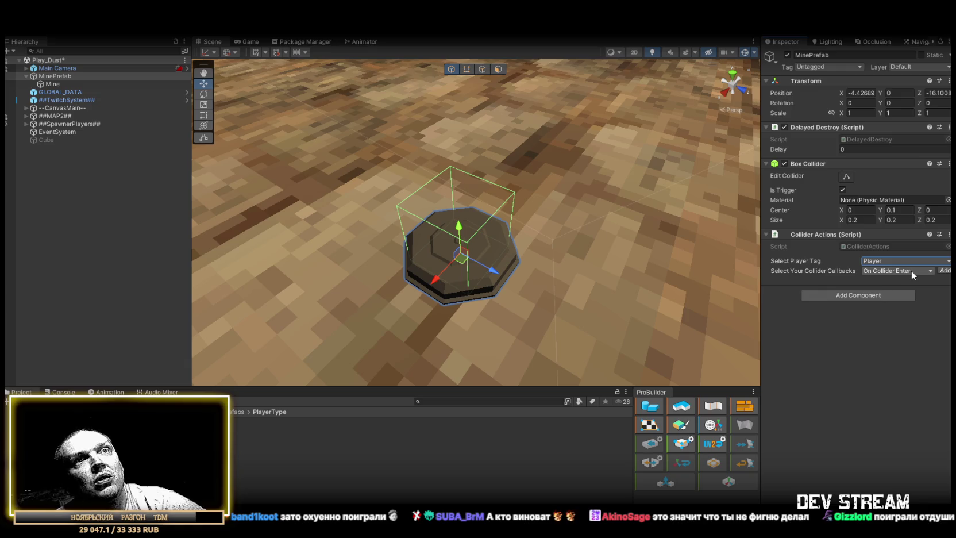
# Choose the On Collider Exit callback and add an empty On Trigger Exit Event entry.
pyautogui.click(910, 270)
pyautogui.click(893, 290)
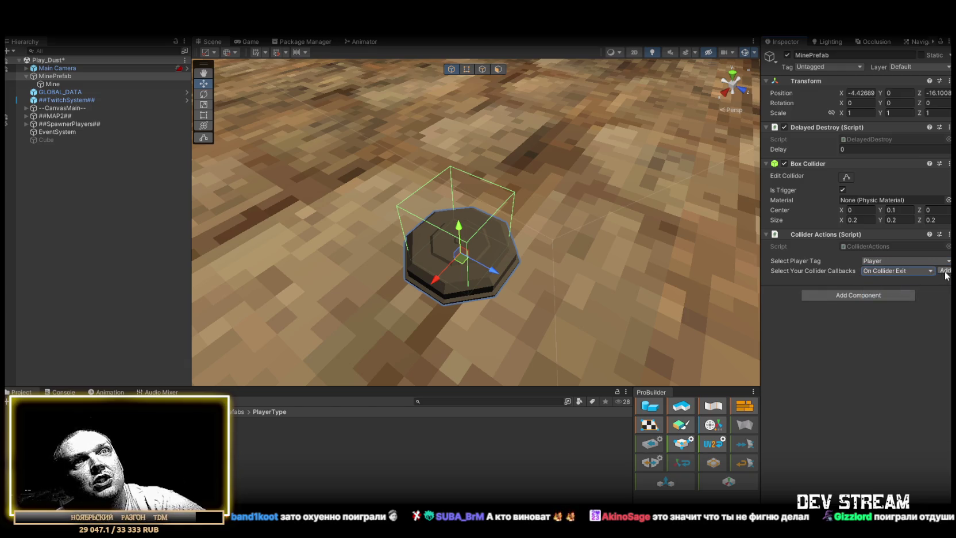
pyautogui.click(945, 272)
pyautogui.click(927, 334)
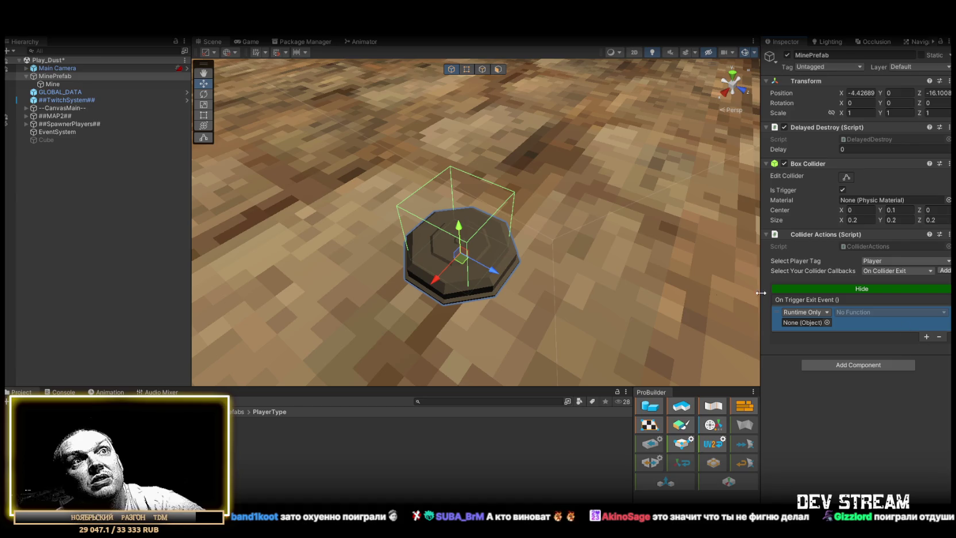
pyautogui.click(54, 85)
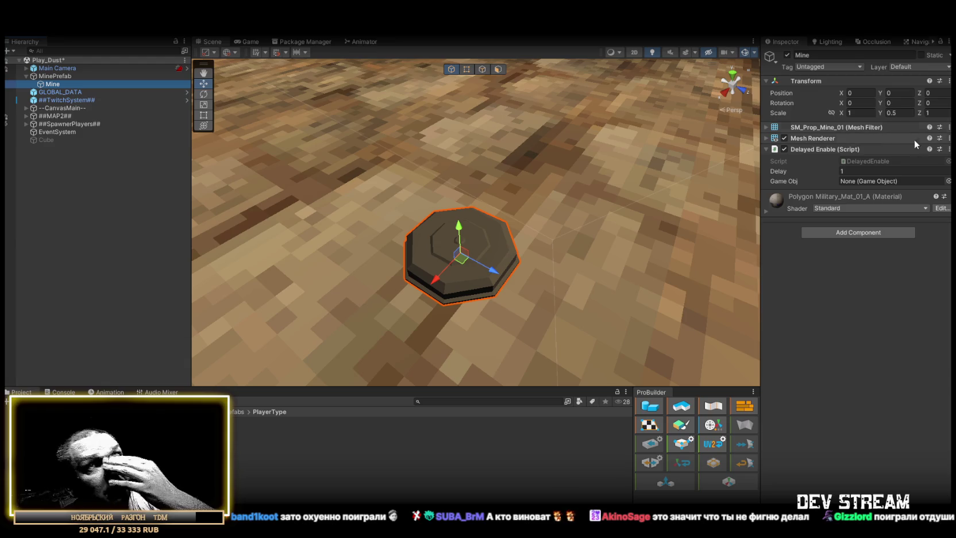
# Remove Delayed Enable from Mine and add a Timer Event Controller in its place.
pyautogui.click(949, 149)
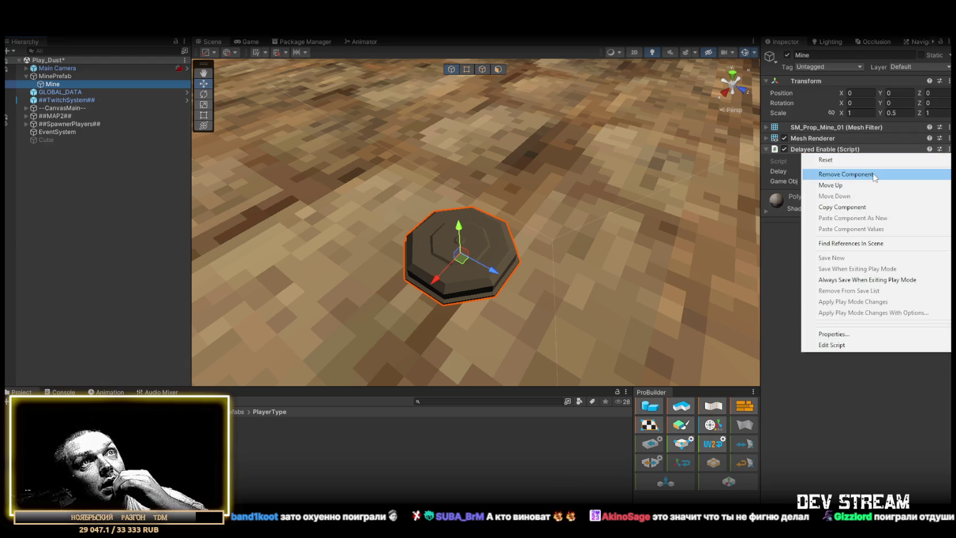
pyautogui.click(873, 174)
pyautogui.click(853, 187)
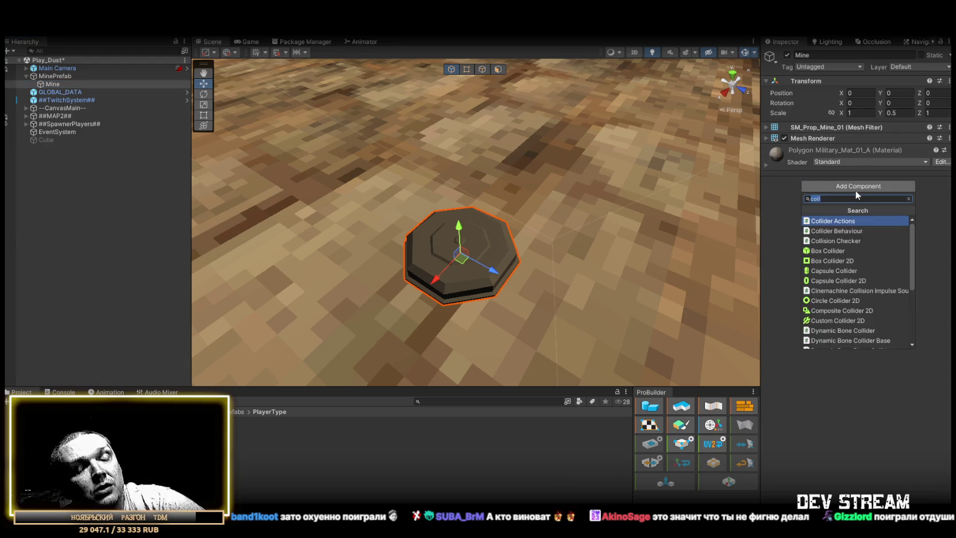
pyautogui.write('even')
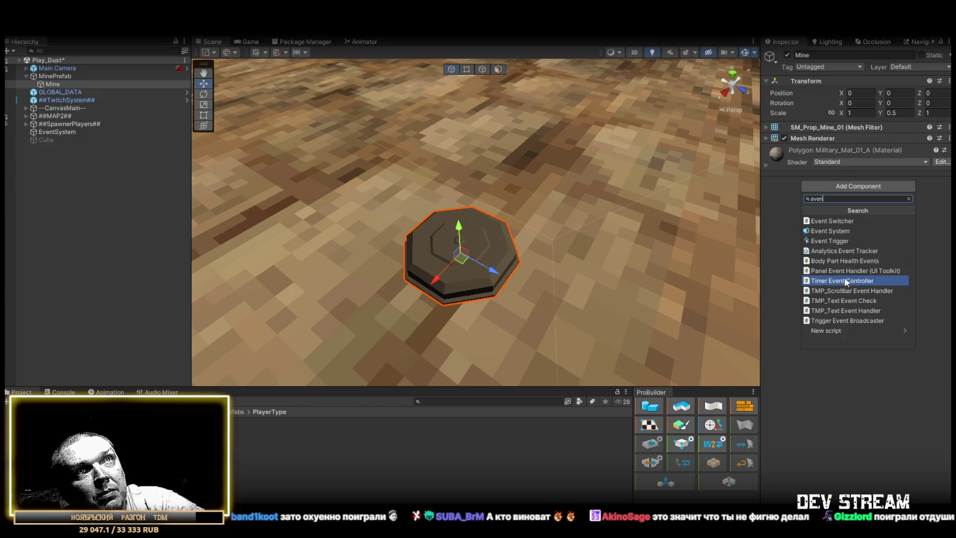
pyautogui.click(859, 280)
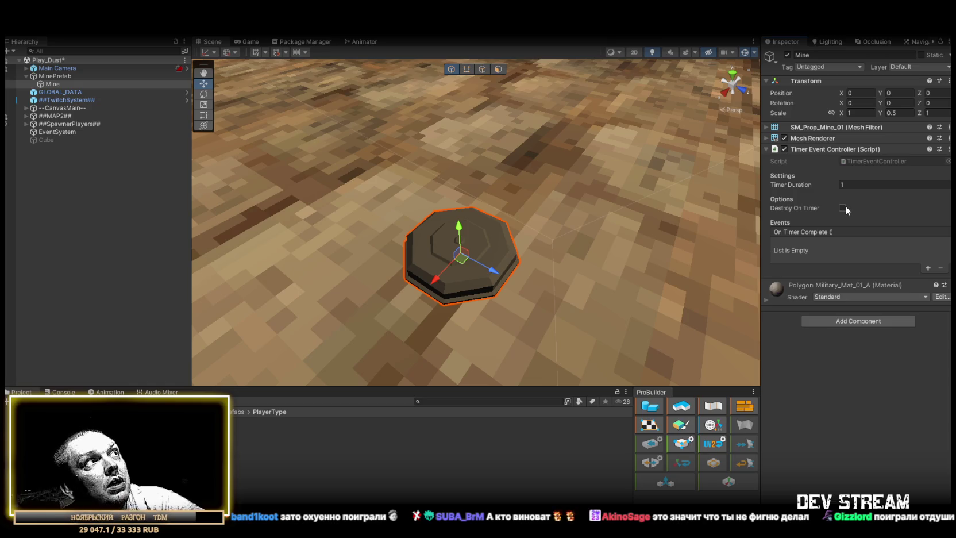
# Move the Timer Event Controller from Mine to MinePrefab by copying and pasting it as new.
pyautogui.rightClick(845, 149)
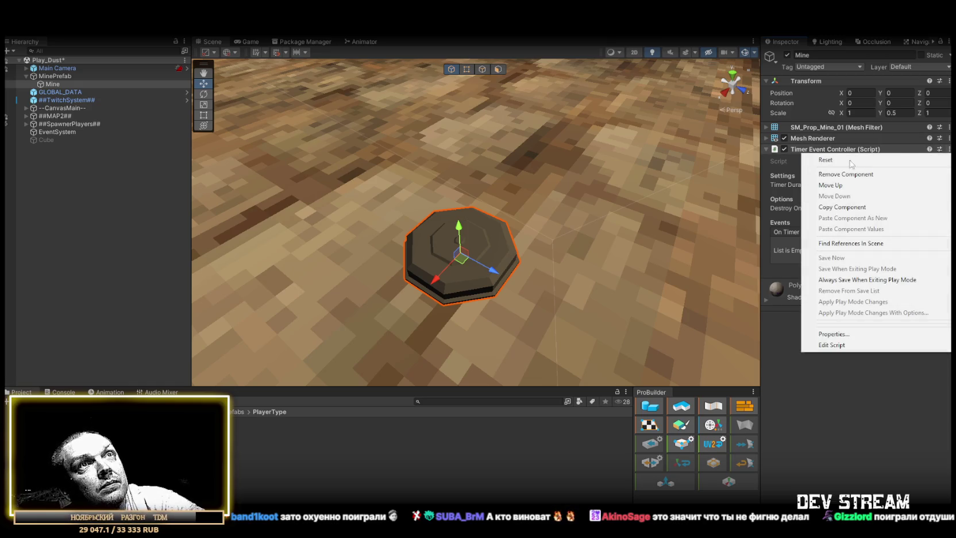
pyautogui.click(847, 207)
pyautogui.rightClick(847, 149)
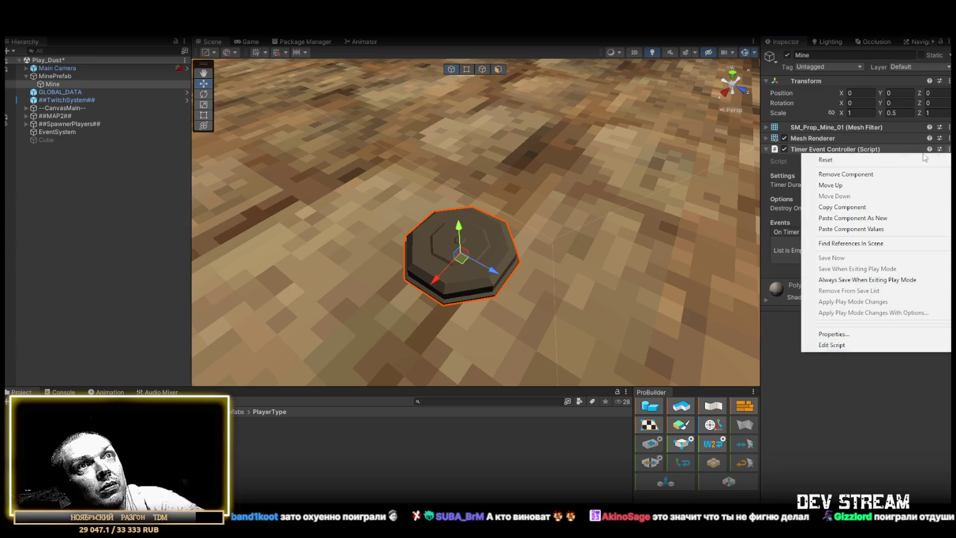
pyautogui.click(845, 174)
pyautogui.click(55, 76)
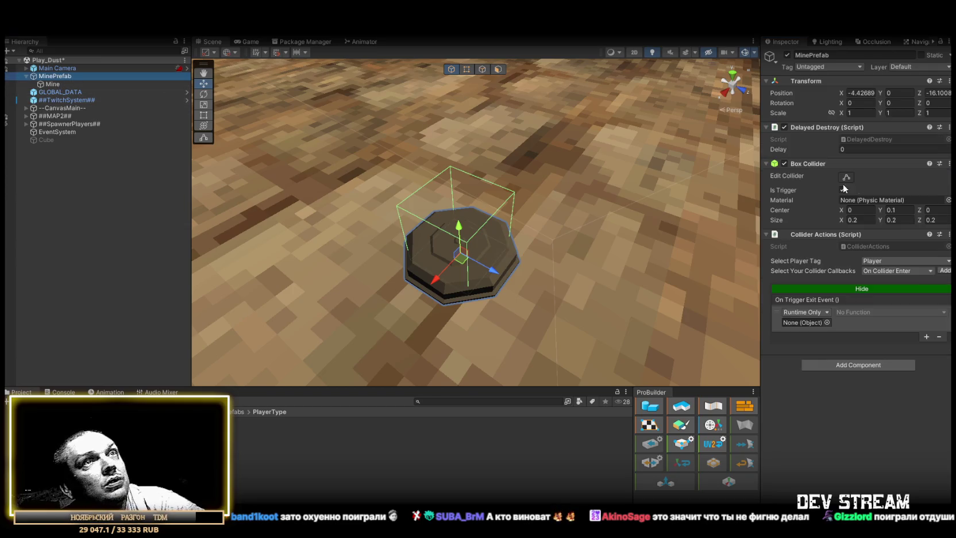
pyautogui.rightClick(803, 163)
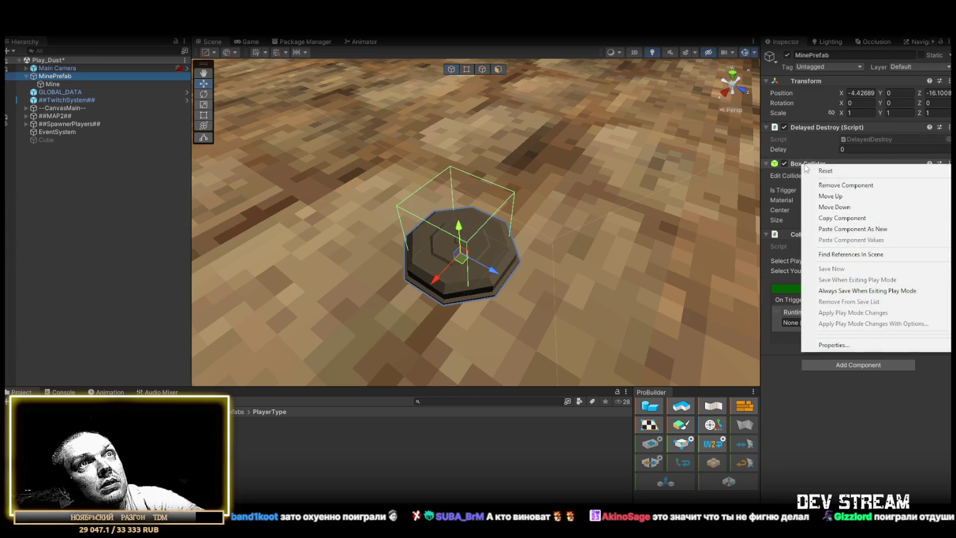
pyautogui.click(872, 229)
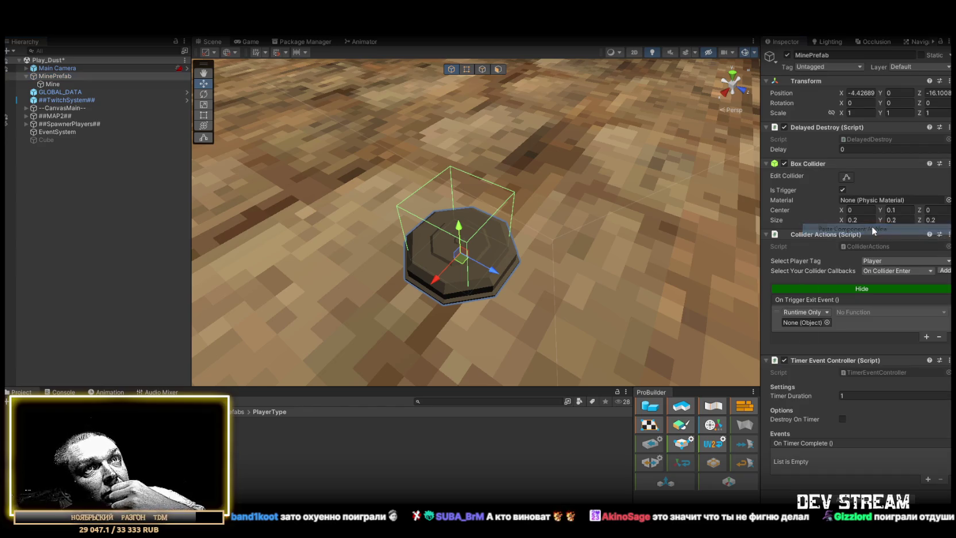
pyautogui.click(766, 164)
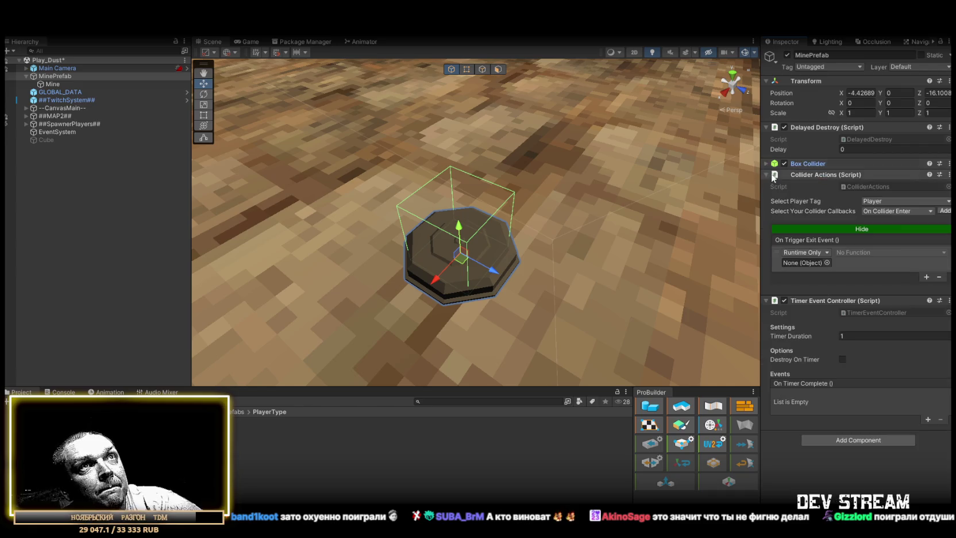
# Collapse Collider Actions and set the Timer Event Controller's Timer Duration to 3 seconds.
pyautogui.click(767, 175)
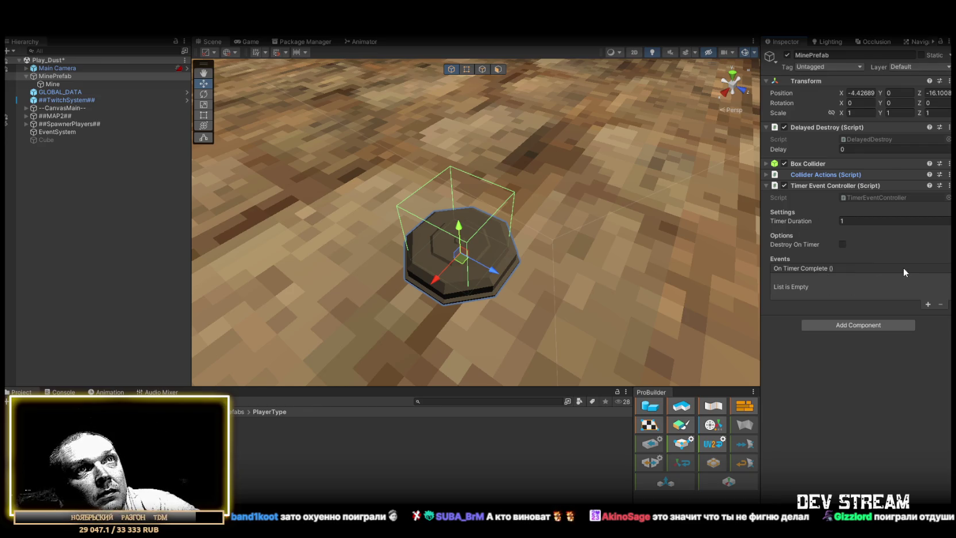
pyautogui.click(856, 221)
pyautogui.write('3')
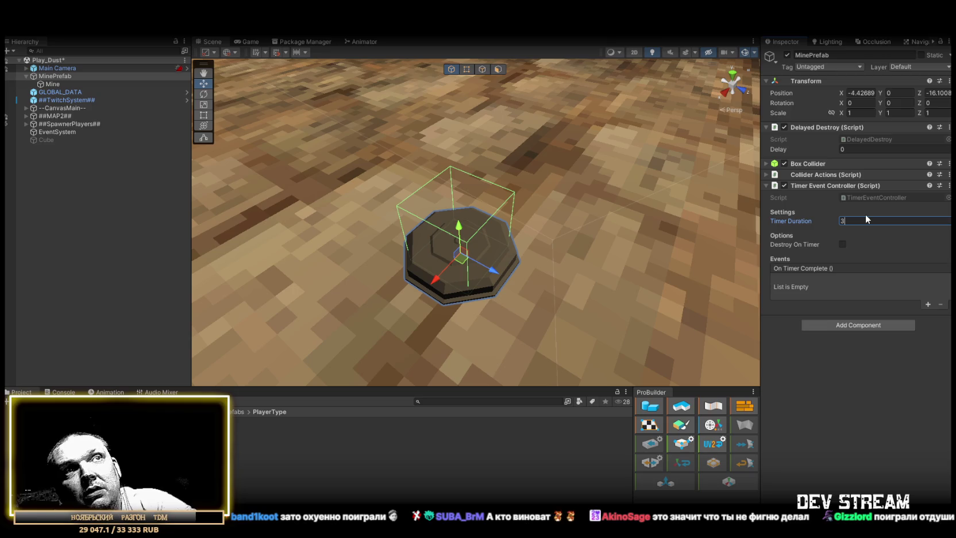
pyautogui.click(844, 391)
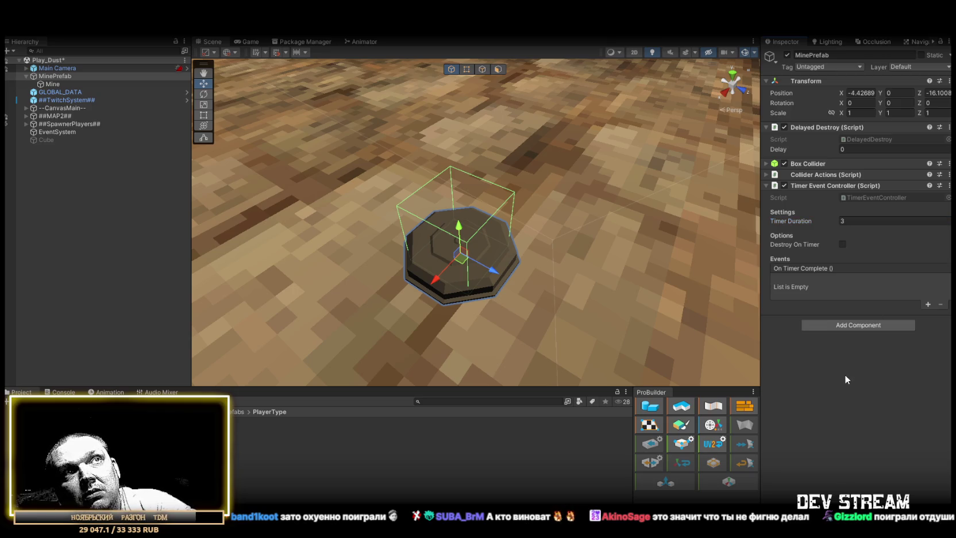
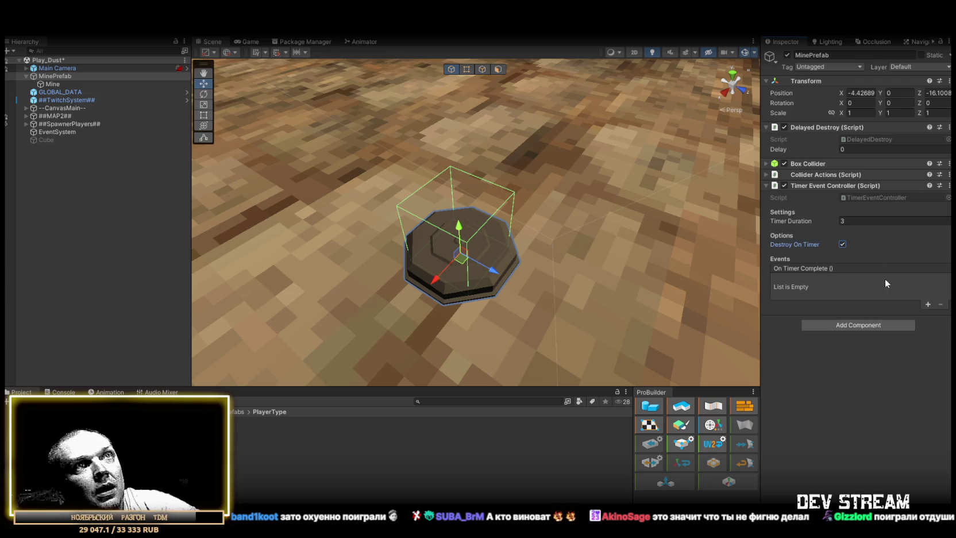
# Add one unassigned response entry to the Timer Event Controller's On Timer Complete list.
pyautogui.click(928, 304)
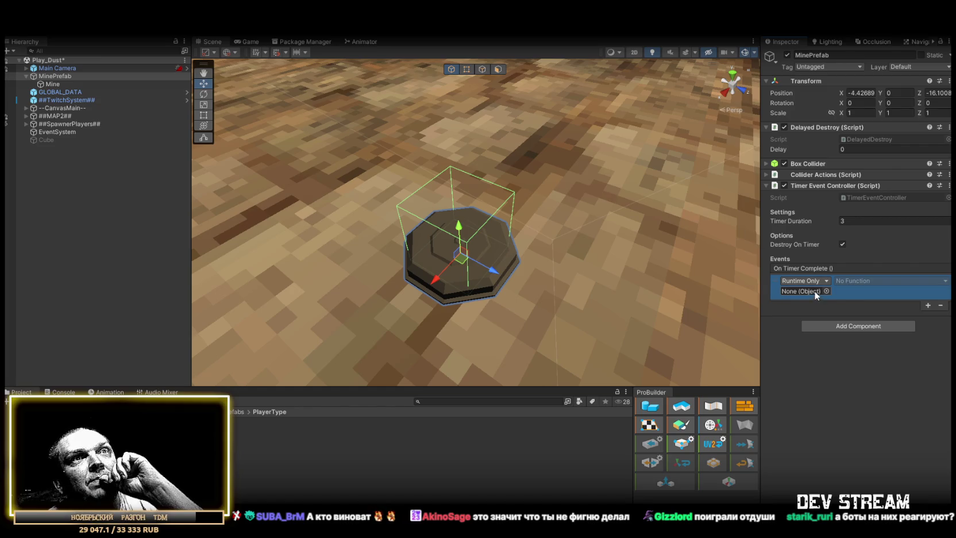
pyautogui.moveTo(804, 223)
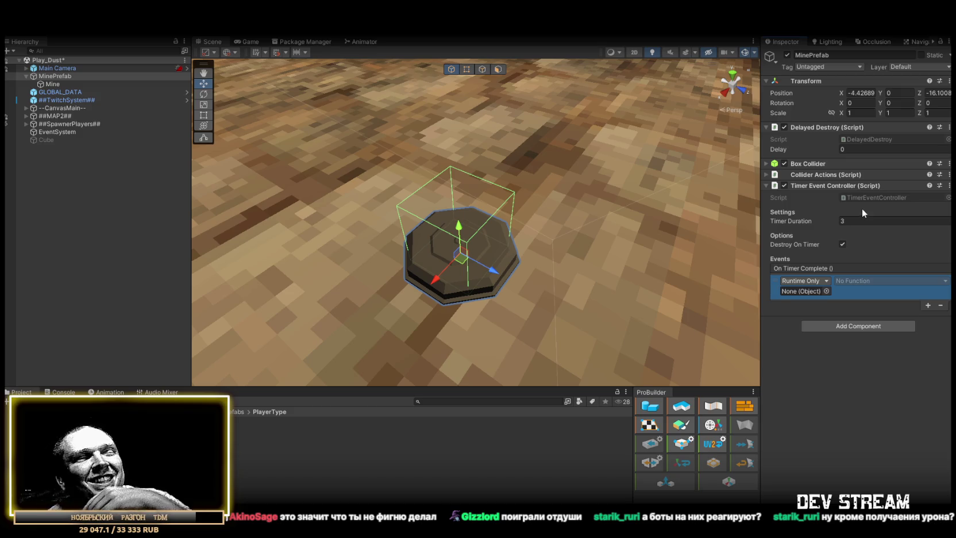
# Add a Nav Mesh Obstacle component to MinePrefab and expand its settings.
pyautogui.click(846, 327)
pyautogui.write('mesh')
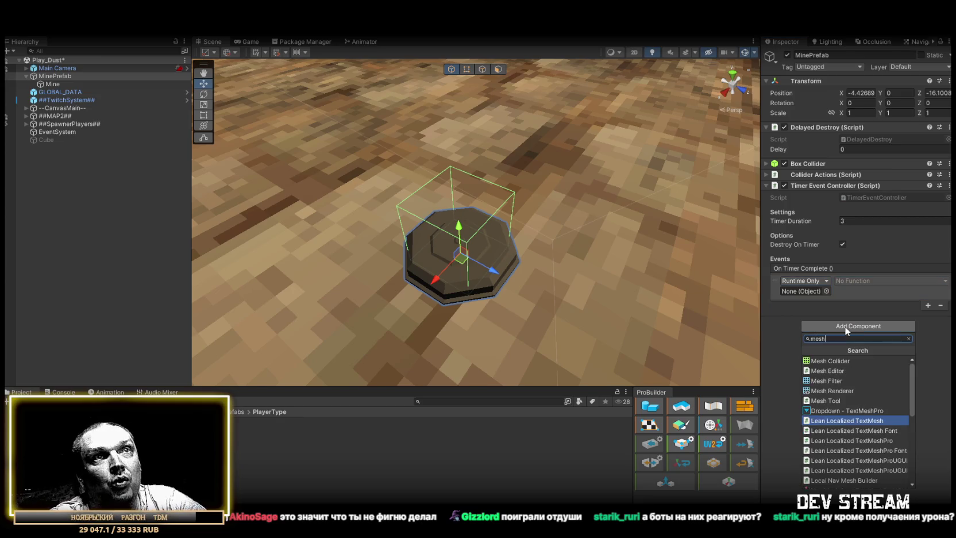
pyautogui.press('BackSpace')
pyautogui.press('BackSpace')
pyautogui.press('BackSpace')
pyautogui.write('nav')
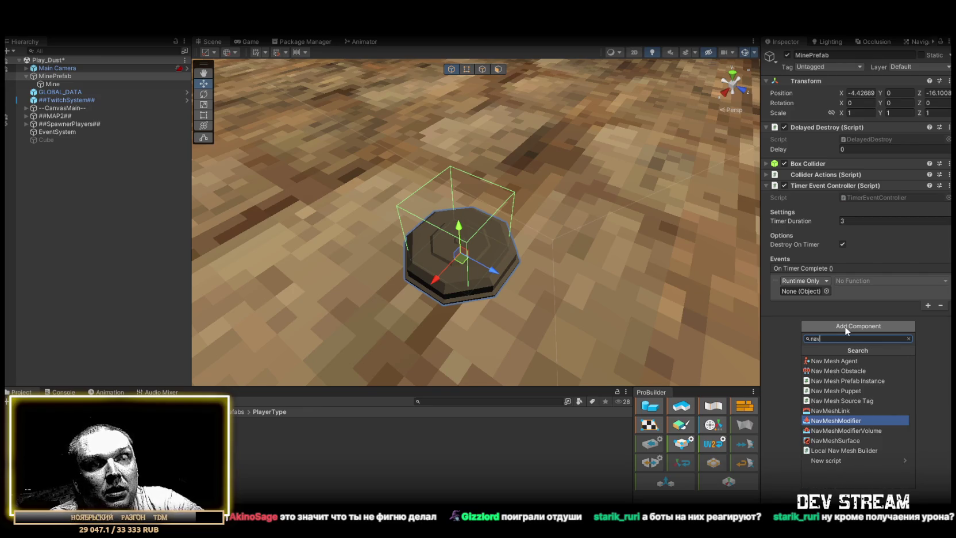
pyautogui.click(838, 371)
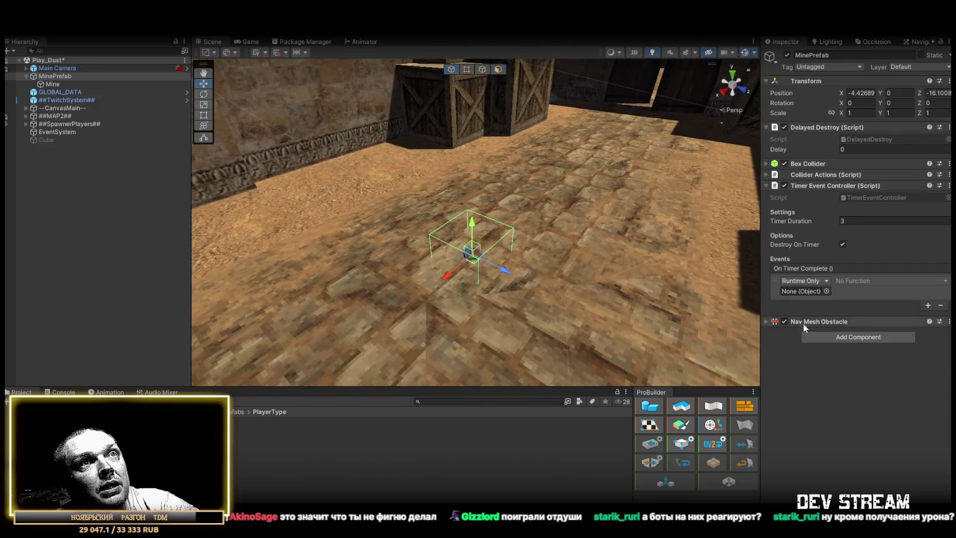
pyautogui.click(766, 322)
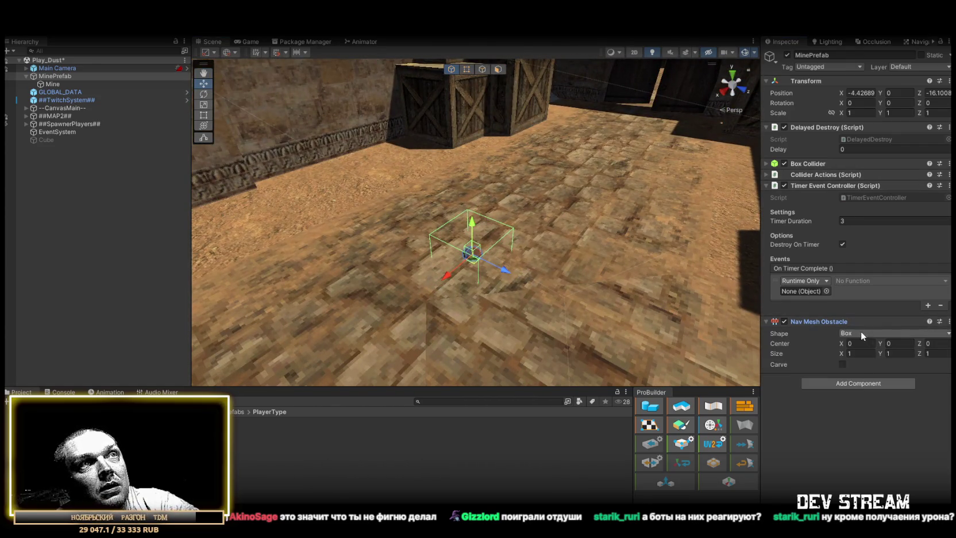
# Check the Navigation view, then set the obstacle Shape to Capsule with Carve enabled.
pyautogui.click(916, 41)
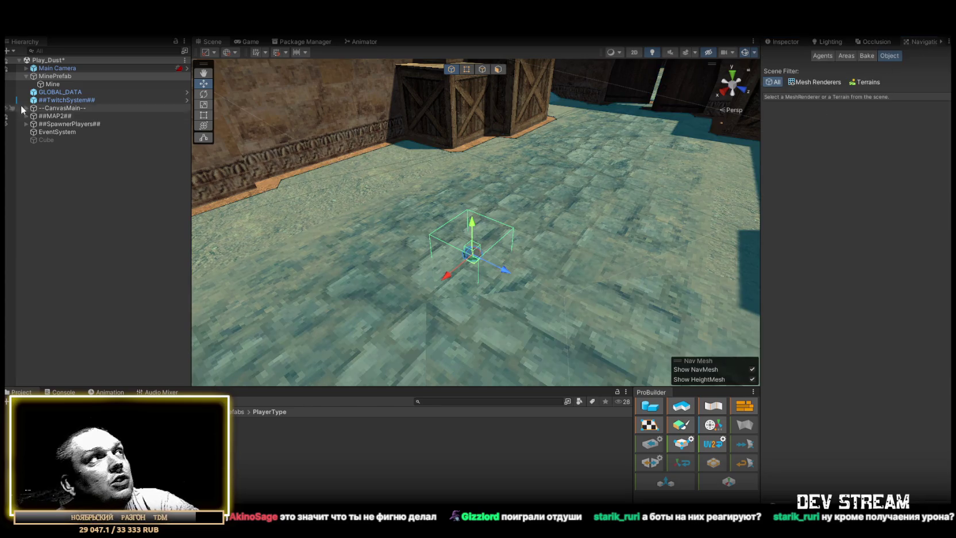
pyautogui.click(51, 77)
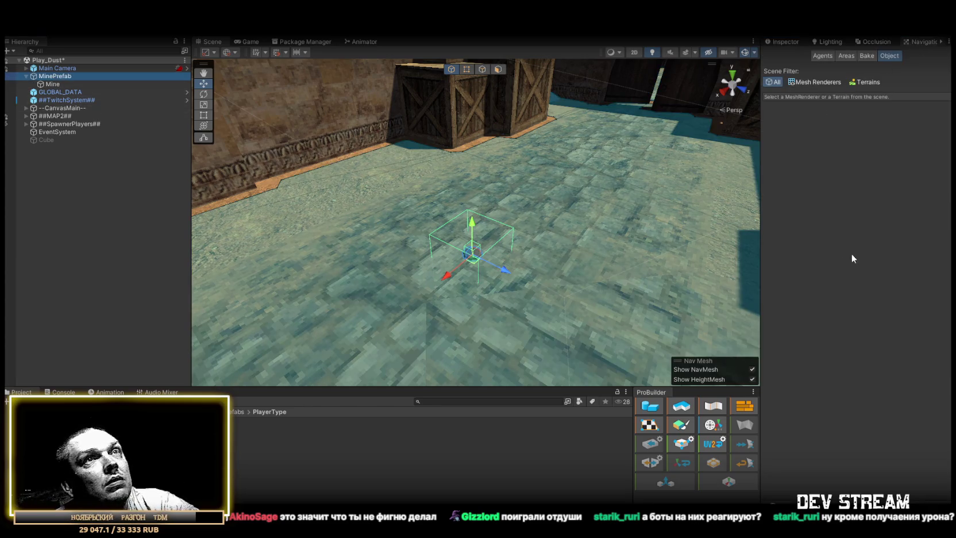
pyautogui.click(788, 44)
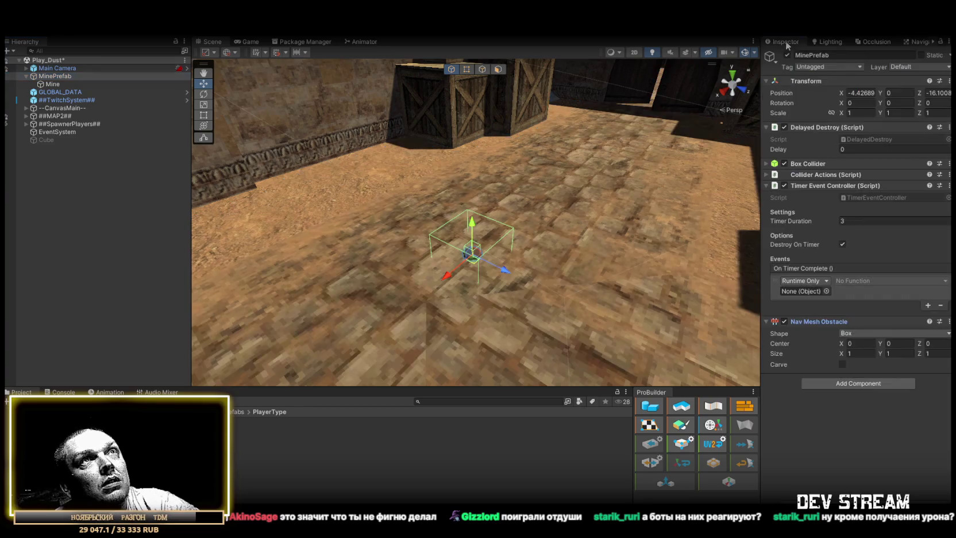
pyautogui.click(921, 42)
pyautogui.click(788, 44)
pyautogui.click(860, 332)
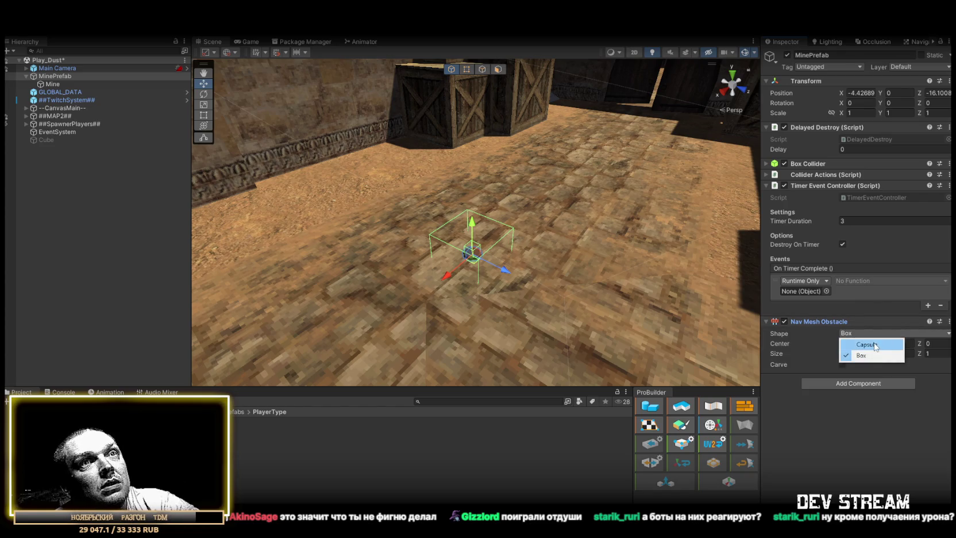
pyautogui.click(856, 342)
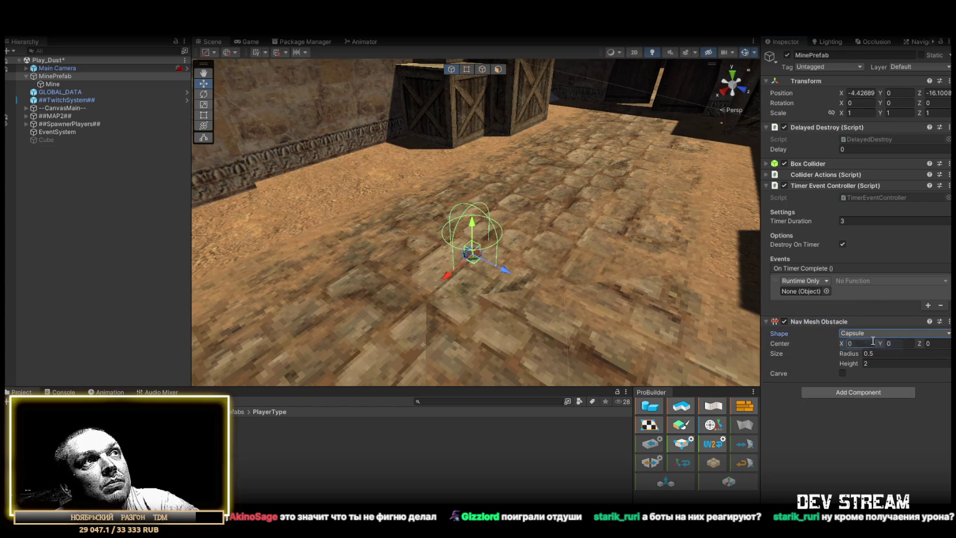
pyautogui.click(843, 373)
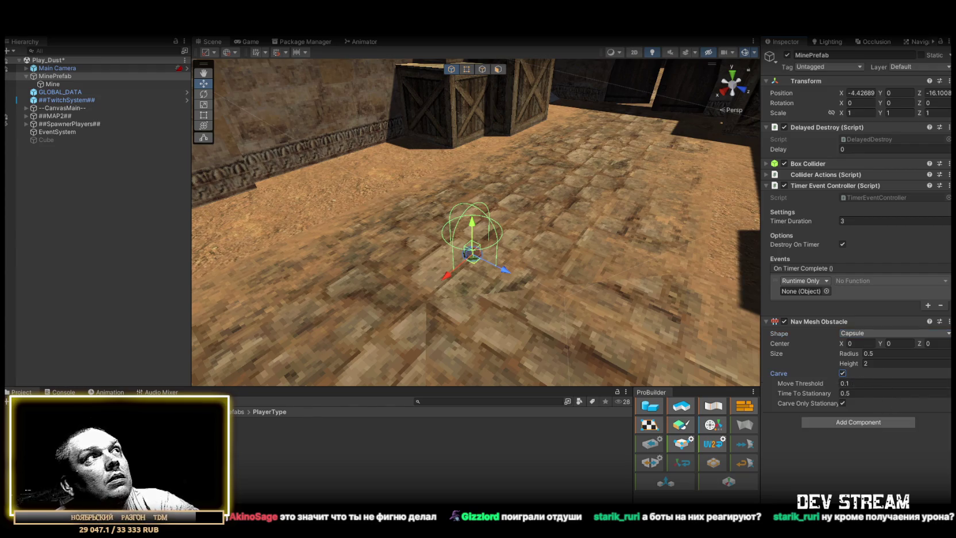
# Inspect the carved navmesh hole and the Mine mesh's navigation settings.
pyautogui.click(918, 42)
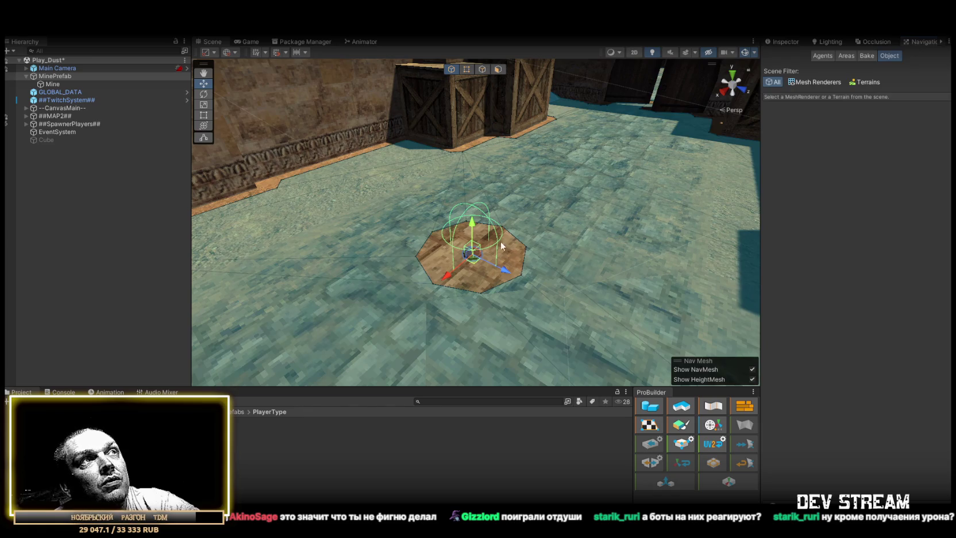
pyautogui.click(52, 84)
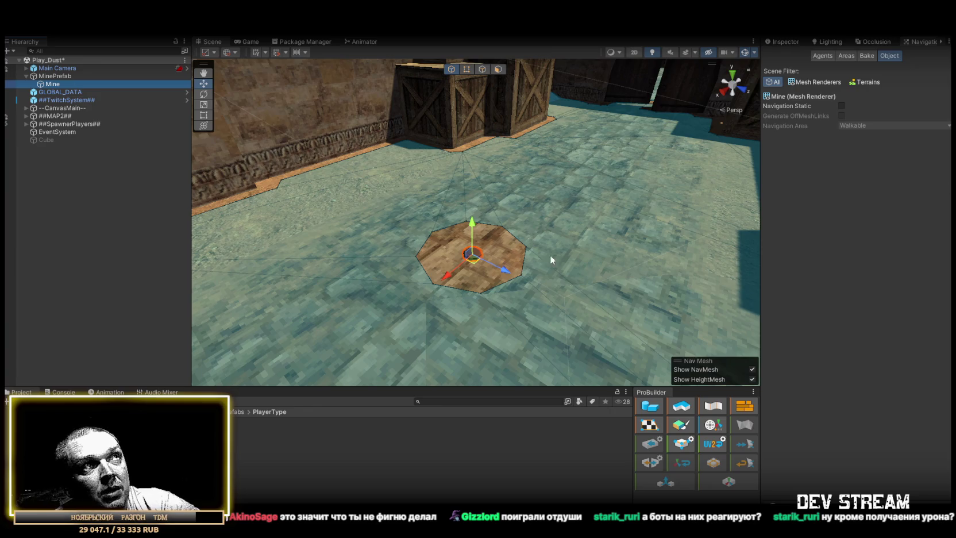
pyautogui.moveTo(495, 190)
pyautogui.mouseDown()
pyautogui.moveTo(334, 174)
pyautogui.moveTo(436, 202)
pyautogui.mouseUp()
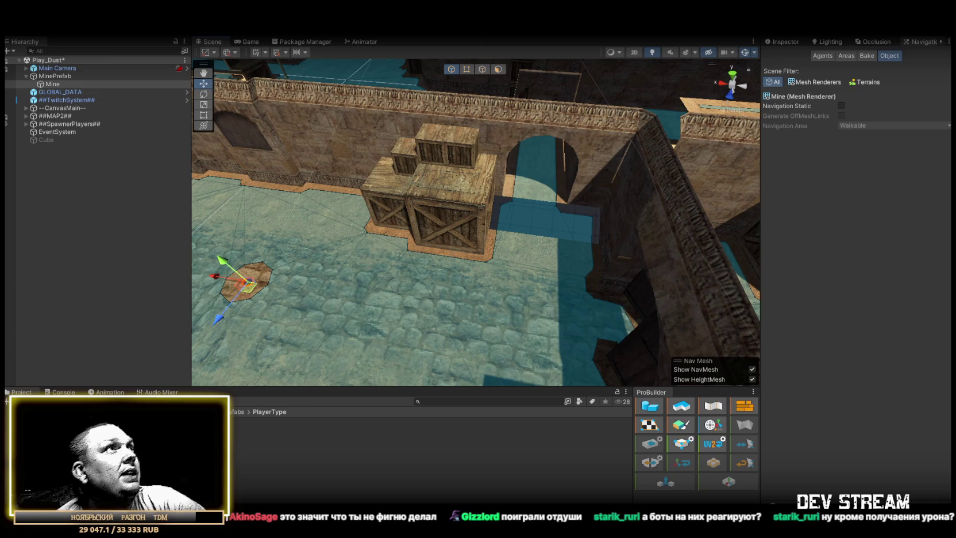
# Disable MinePrefab to compare the navmesh without the hole, then re-enable it.
pyautogui.click(55, 76)
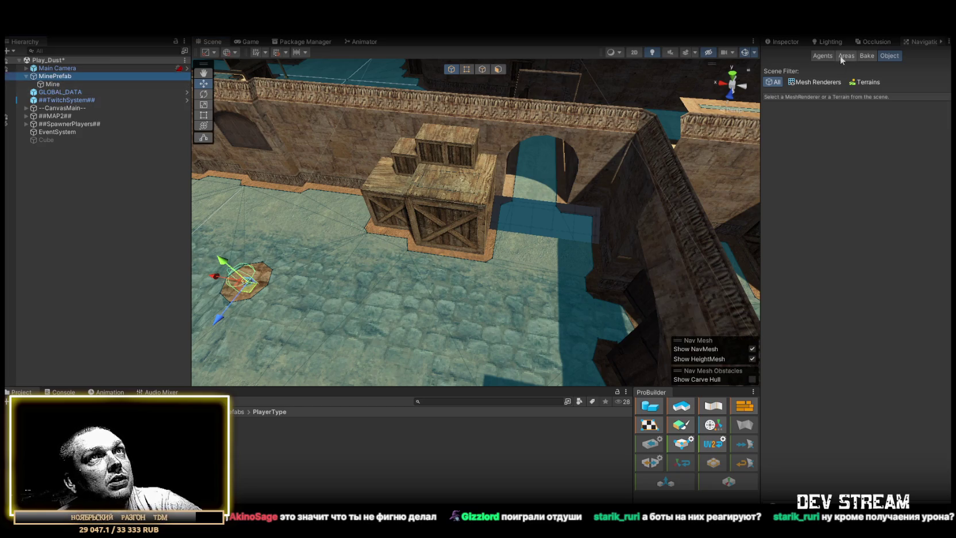
pyautogui.click(783, 43)
pyautogui.click(787, 56)
pyautogui.click(920, 42)
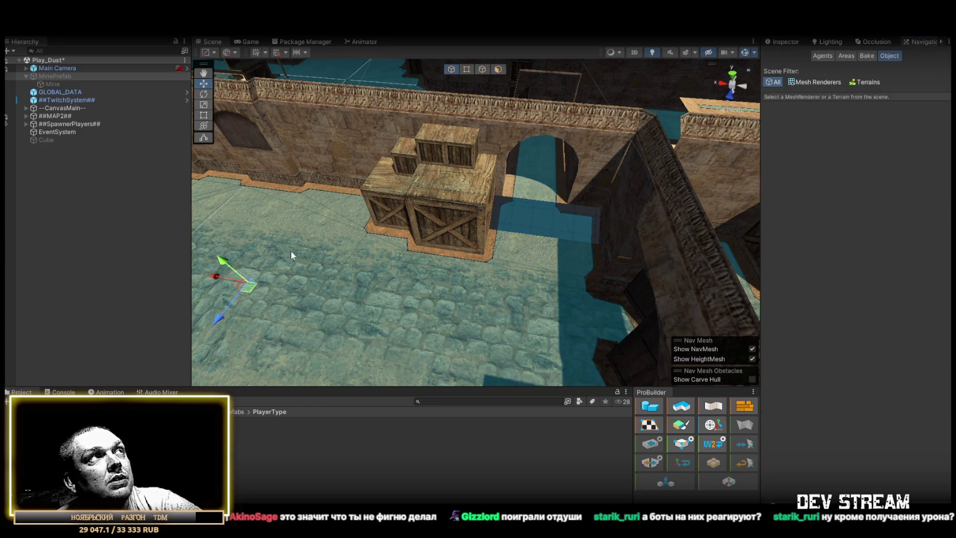
pyautogui.click(783, 42)
pyautogui.moveTo(322, 172); pyautogui.dragTo(189, 121)
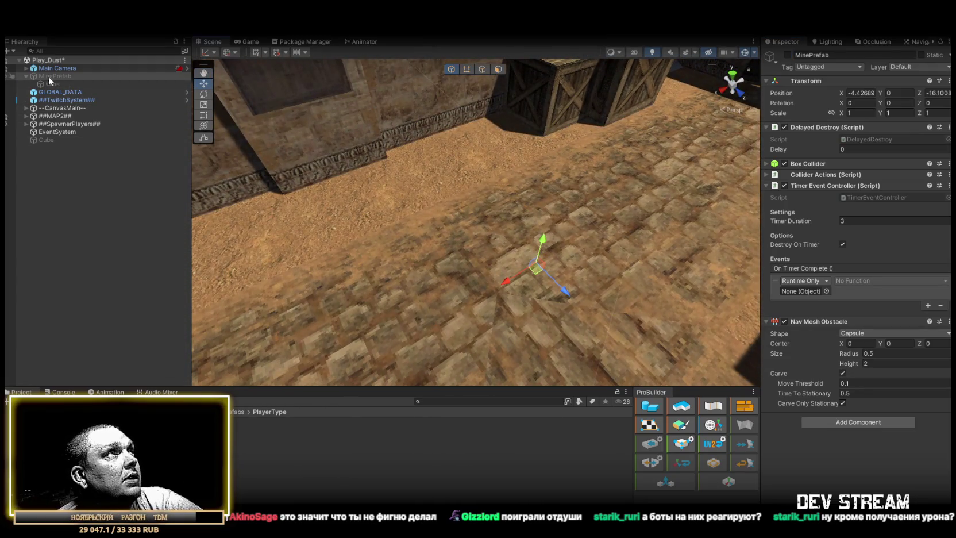
pyautogui.click(787, 55)
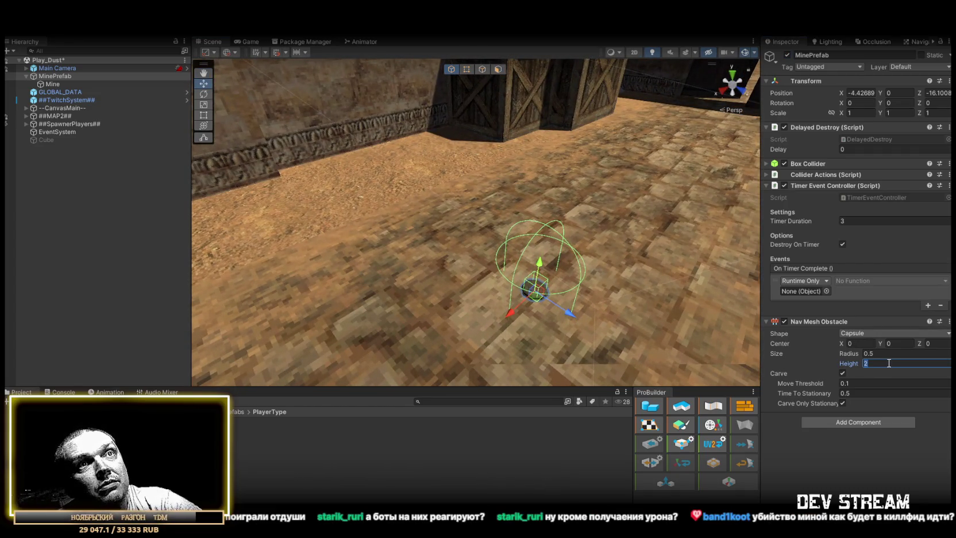
# Set the capsule Nav Mesh Obstacle's Height to 5 and Radius to 5.
pyautogui.write('4')
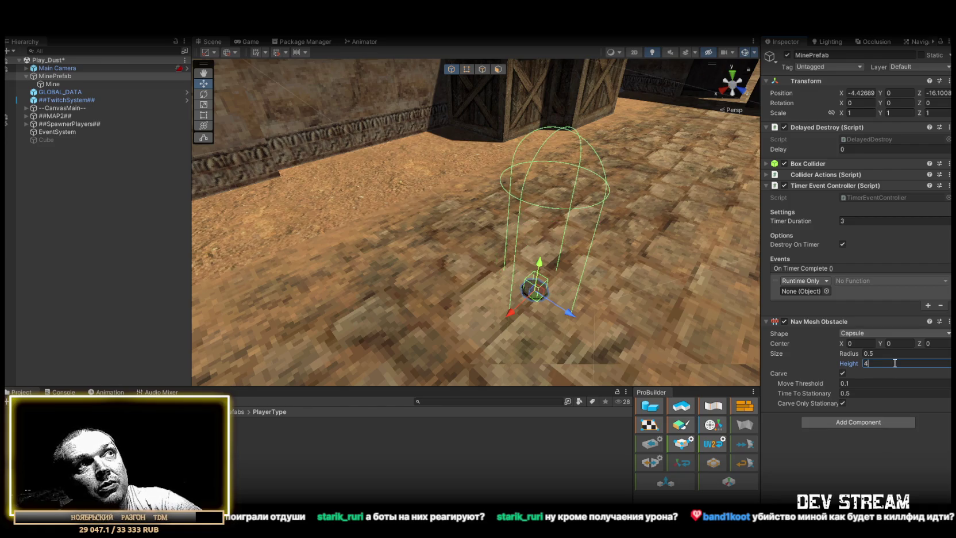
pyautogui.click(884, 353)
pyautogui.write('4')
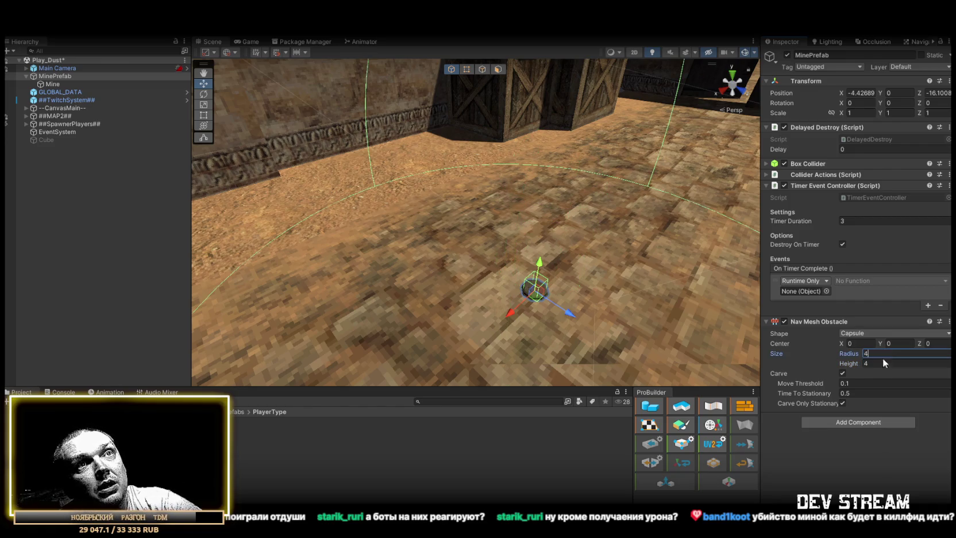
pyautogui.moveTo(574, 258)
pyautogui.mouseDown()
pyautogui.moveTo(543, 260)
pyautogui.moveTo(423, 321)
pyautogui.mouseUp()
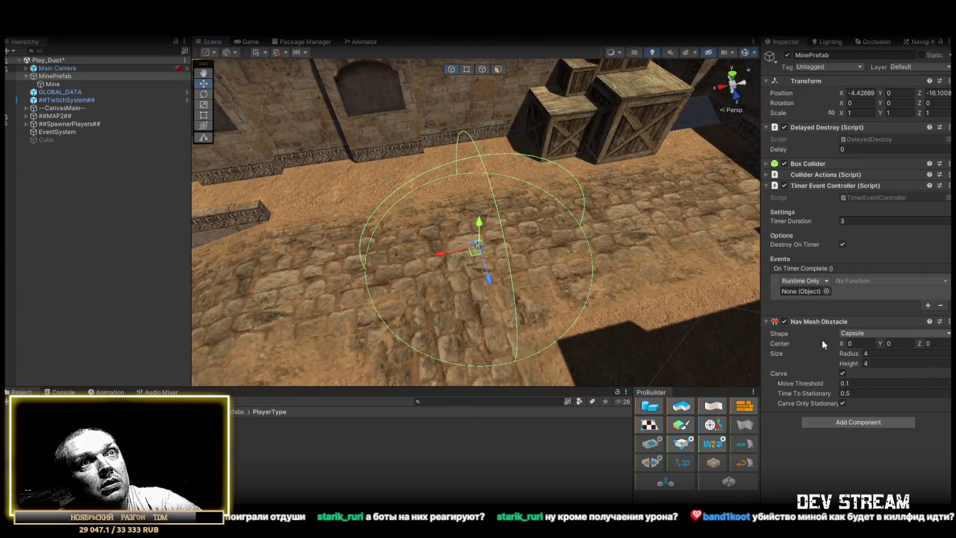
pyautogui.click(877, 361)
pyautogui.write('5')
pyautogui.press('Return')
pyautogui.click(852, 344)
pyautogui.moveTo(852, 353); pyautogui.dragTo(857, 352)
pyautogui.moveTo(718, 246); pyautogui.dragTo(675, 231)
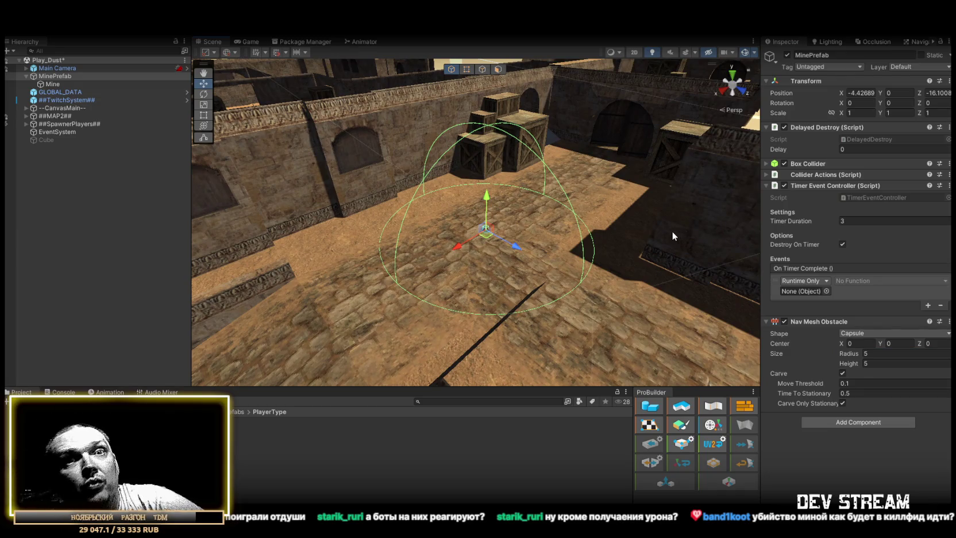
pyautogui.moveTo(541, 148)
pyautogui.mouseDown()
pyautogui.moveTo(536, 187)
pyautogui.moveTo(604, 166)
pyautogui.mouseUp()
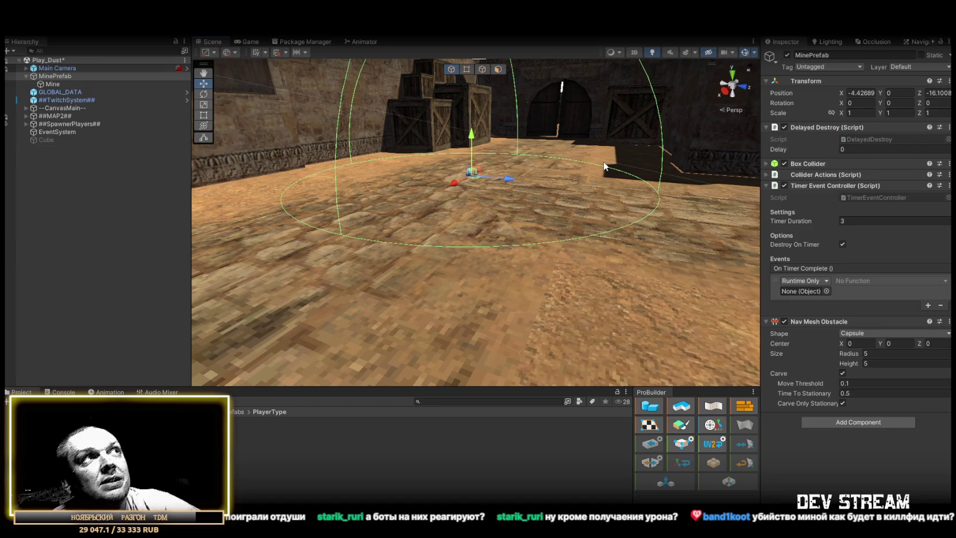
pyautogui.moveTo(435, 206)
pyautogui.mouseDown()
pyautogui.moveTo(487, 261)
pyautogui.moveTo(379, 295)
pyautogui.moveTo(385, 290)
pyautogui.moveTo(368, 283)
pyautogui.mouseUp()
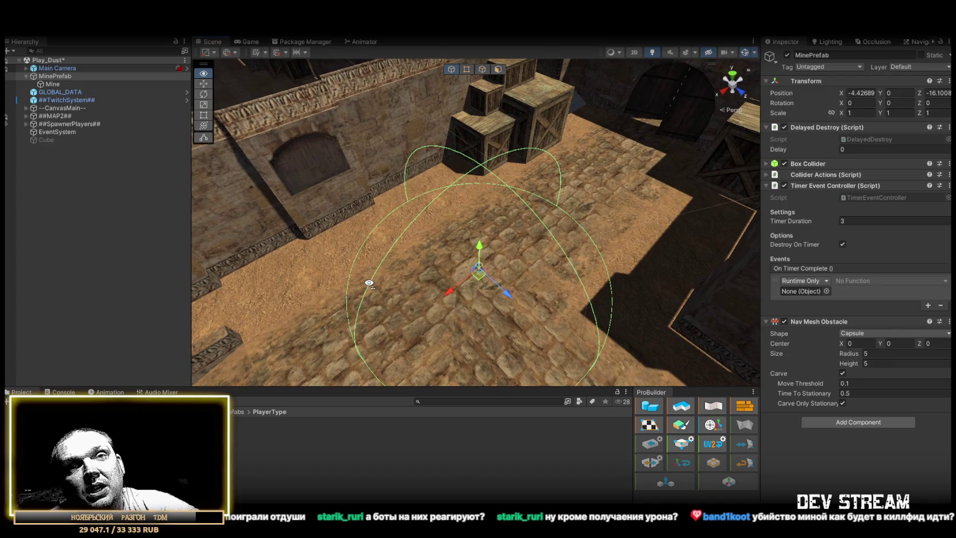
pyautogui.moveTo(368, 283); pyautogui.dragTo(372, 279)
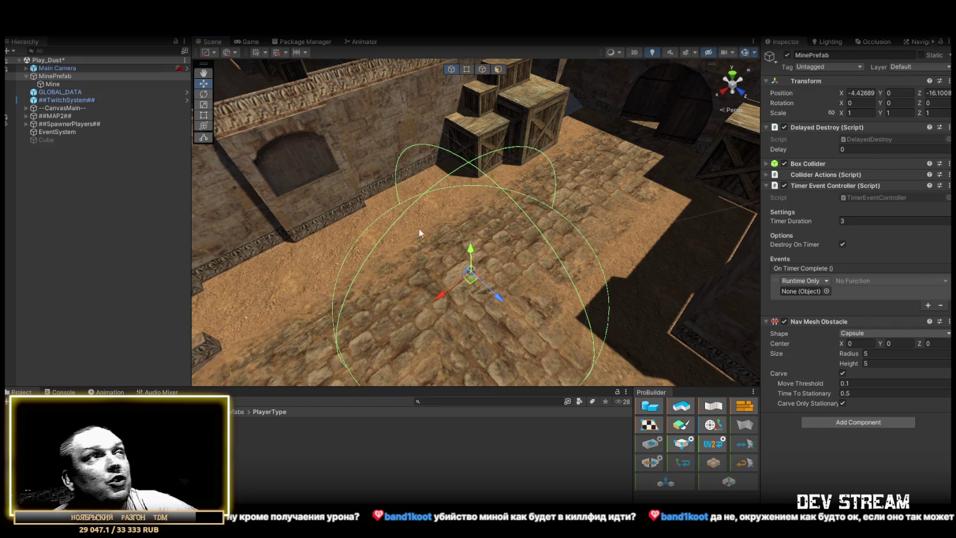
pyautogui.moveTo(266, 162); pyautogui.dragTo(511, 204)
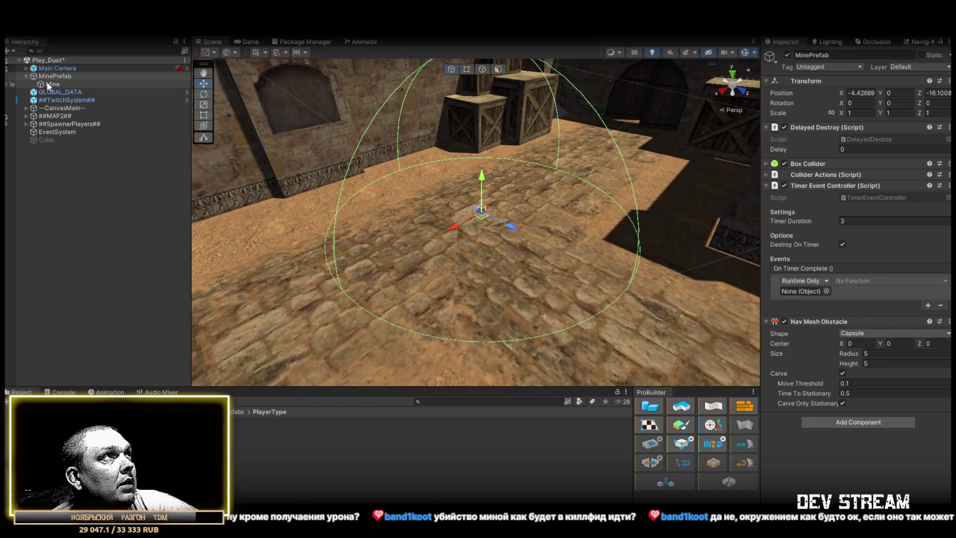
pyautogui.moveTo(474, 334); pyautogui.dragTo(520, 307)
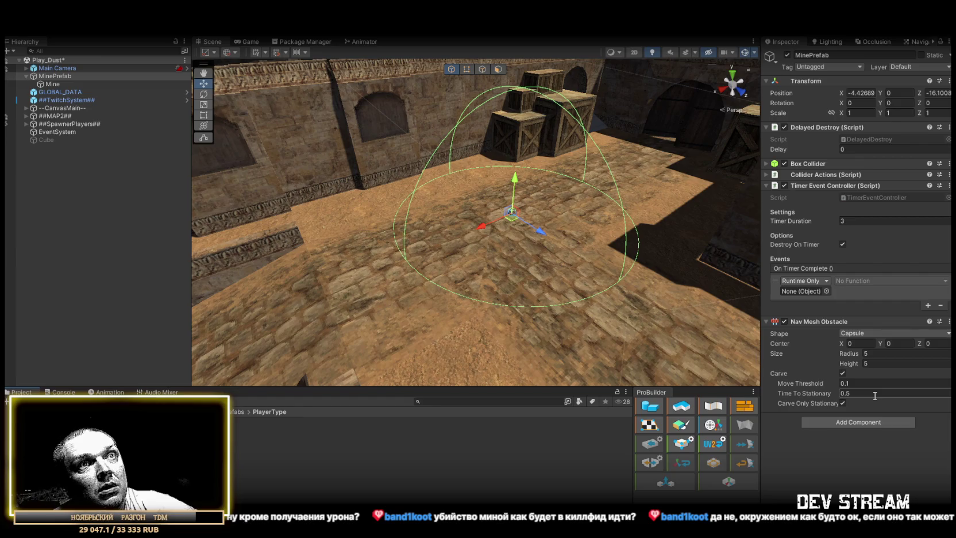
pyautogui.moveTo(663, 294)
pyautogui.mouseDown()
pyautogui.moveTo(733, 309)
pyautogui.moveTo(687, 330)
pyautogui.moveTo(511, 313)
pyautogui.moveTo(697, 339)
pyautogui.mouseUp()
pyautogui.press('f')
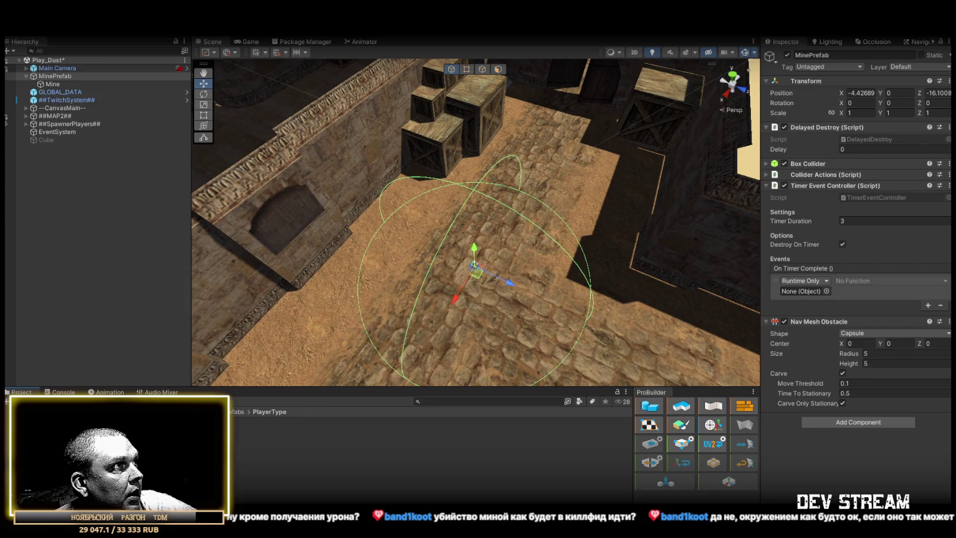
pyautogui.moveTo(475, 230); pyautogui.dragTo(451, 213)
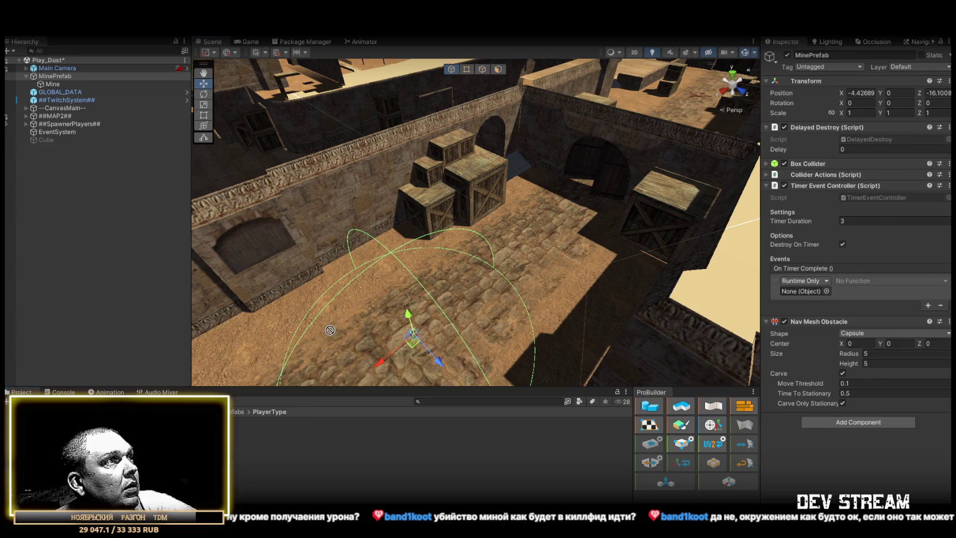
# Place the BigFireballExplosionYellow prefab at the mine and replay its particle preview.
pyautogui.click(34, 473)
pyautogui.scroll(-5, 265, 455)
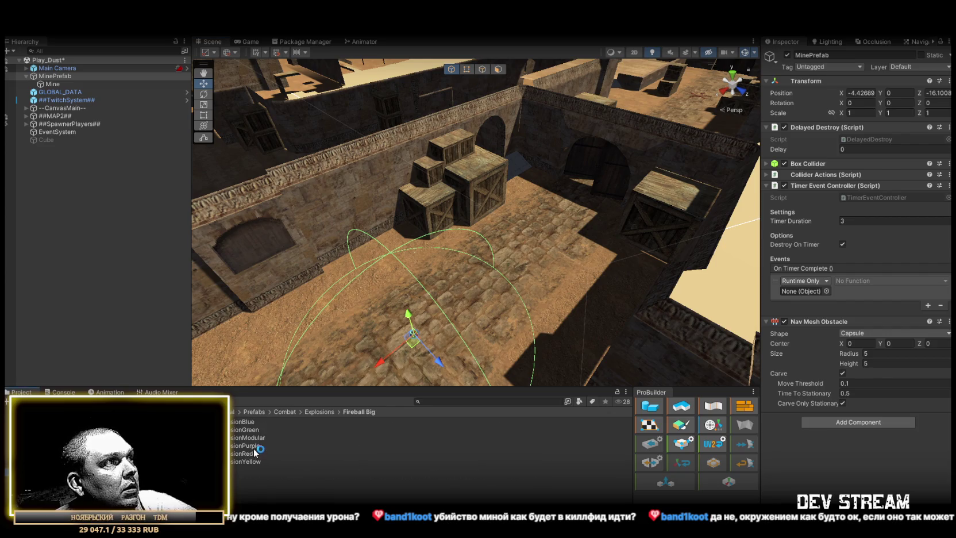
pyautogui.moveTo(247, 461); pyautogui.dragTo(269, 345)
pyautogui.moveTo(298, 302); pyautogui.dragTo(333, 296)
pyautogui.moveTo(462, 252); pyautogui.dragTo(634, 281)
pyautogui.click(701, 300)
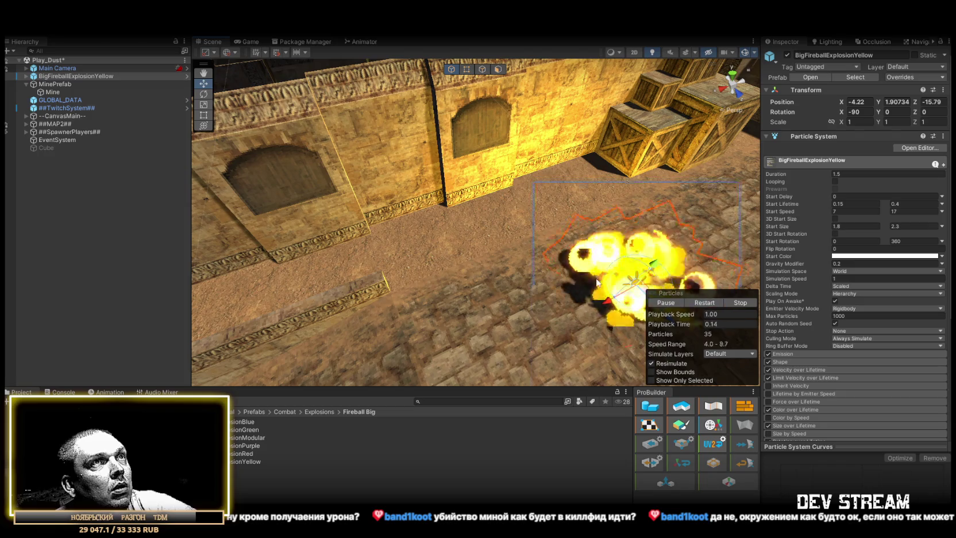
pyautogui.press('f')
pyautogui.click(701, 304)
pyautogui.click(702, 304)
pyautogui.moveTo(476, 297); pyautogui.dragTo(472, 315)
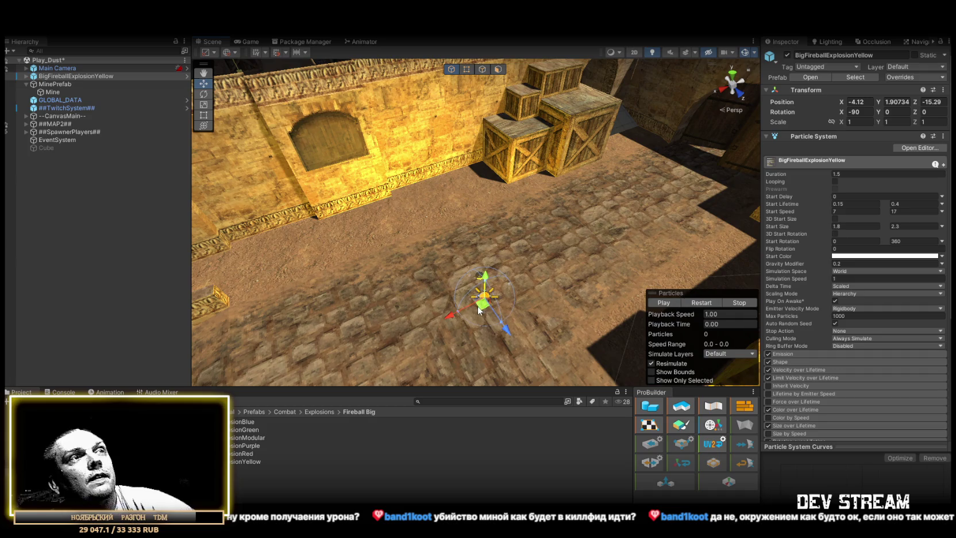
# Delete that explosion and drag a fresh BigFireballExplosionYellow onto the cobblestone floor.
pyautogui.press('Delete')
pyautogui.click(253, 468)
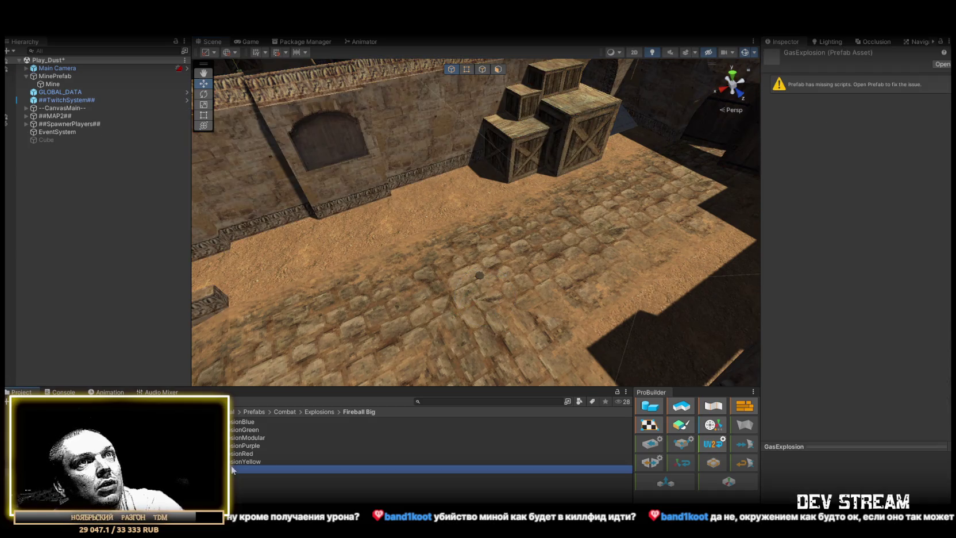
pyautogui.moveTo(244, 461)
pyautogui.mouseDown()
pyautogui.moveTo(456, 271)
pyautogui.moveTo(478, 276)
pyautogui.moveTo(527, 222)
pyautogui.mouseUp()
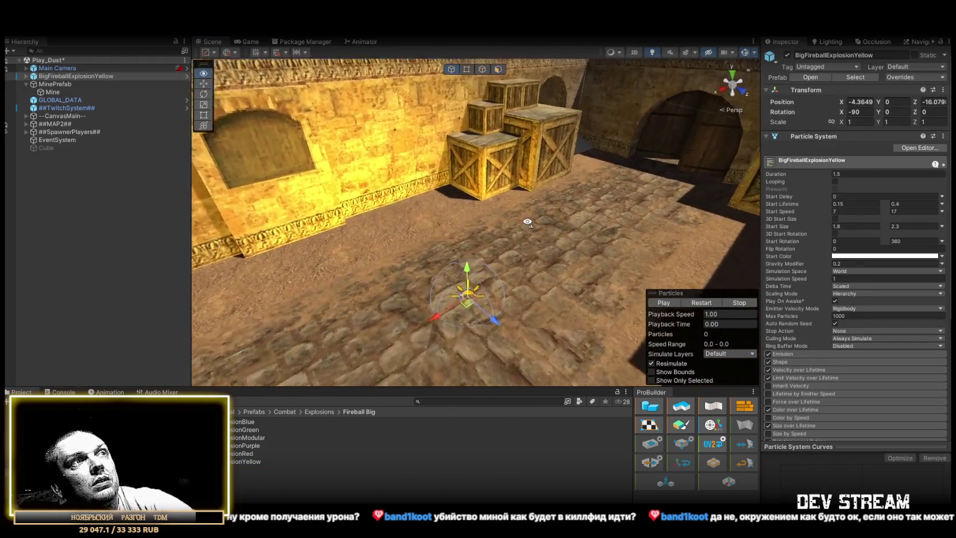
pyautogui.scroll(5, 527, 223)
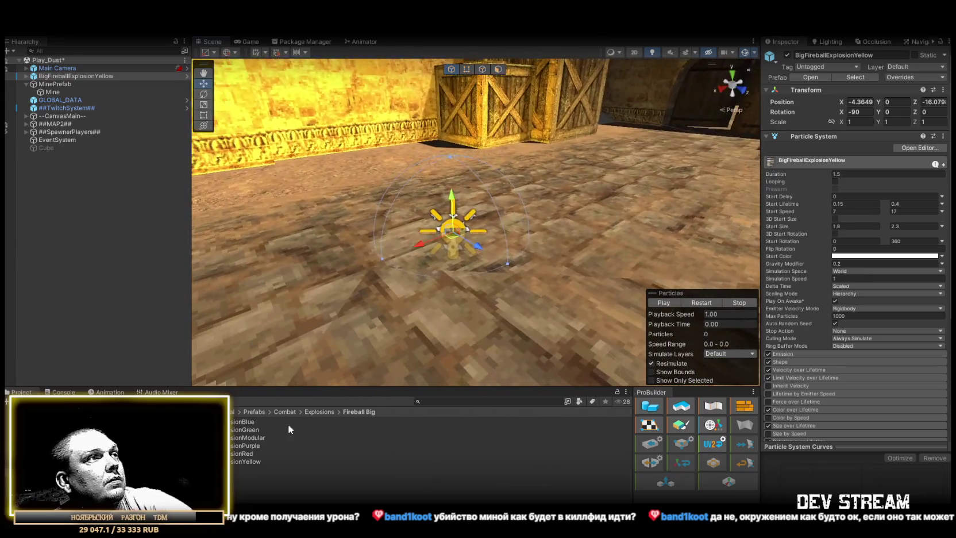
pyautogui.click(61, 76)
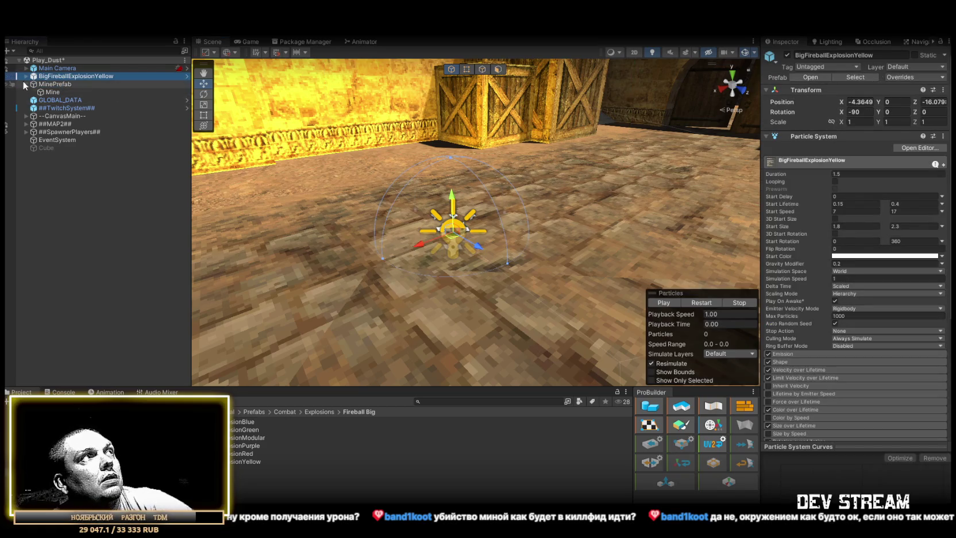
pyautogui.rightClick(55, 192)
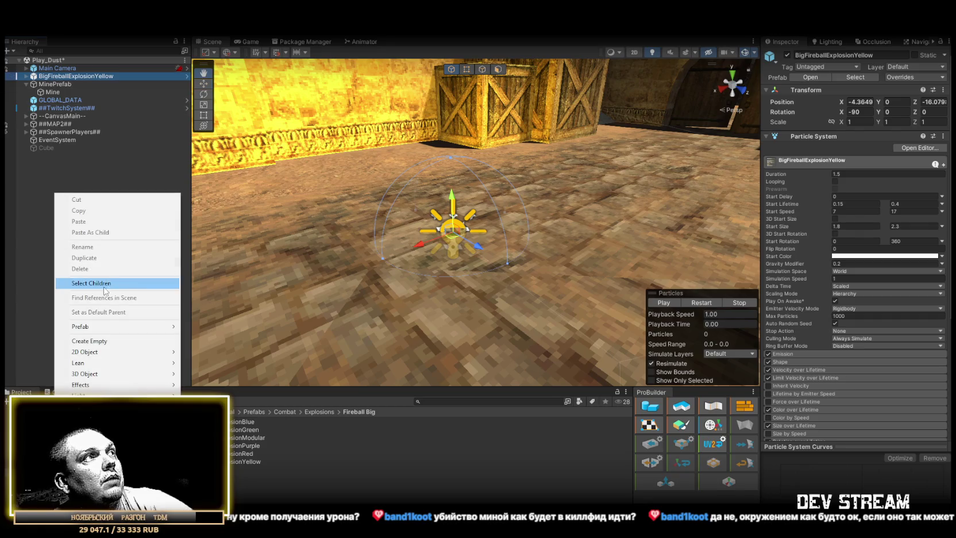
# Create an empty object named MineExplosion at position 0, 0, 0.
pyautogui.click(101, 341)
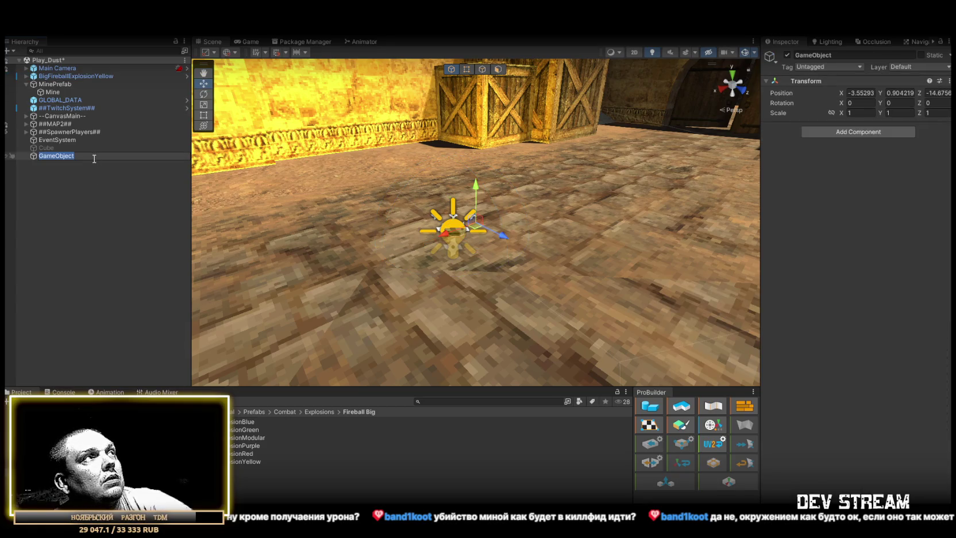
pyautogui.write('Mi')
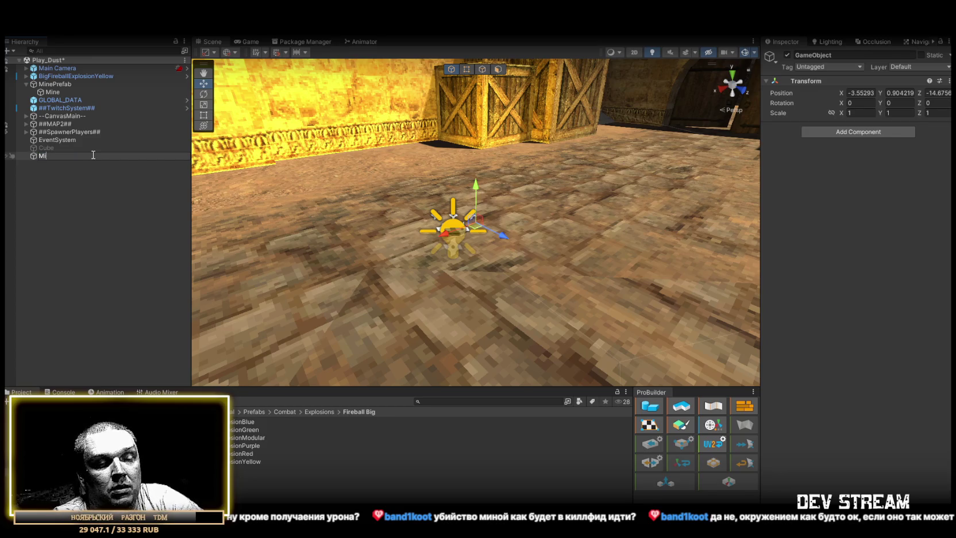
pyautogui.write('neExplosion')
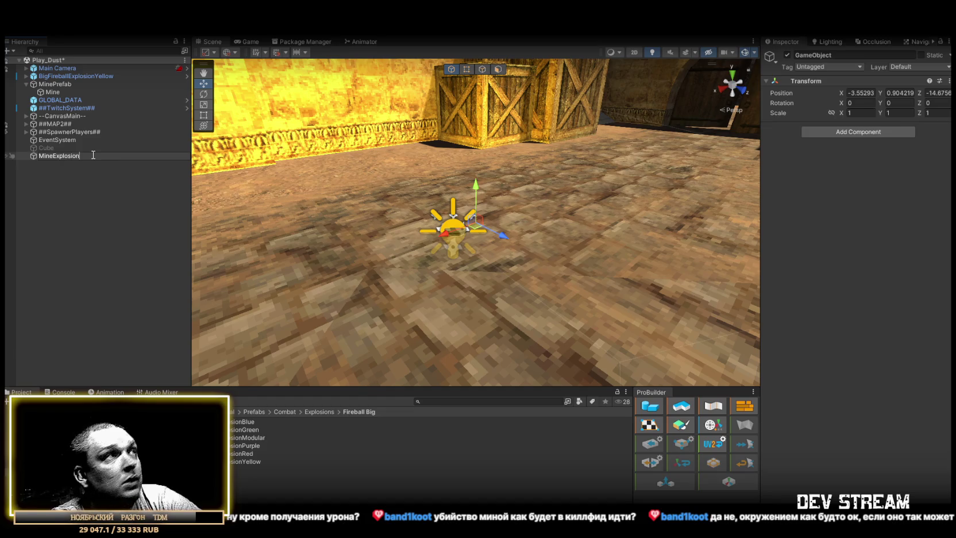
pyautogui.press('Return')
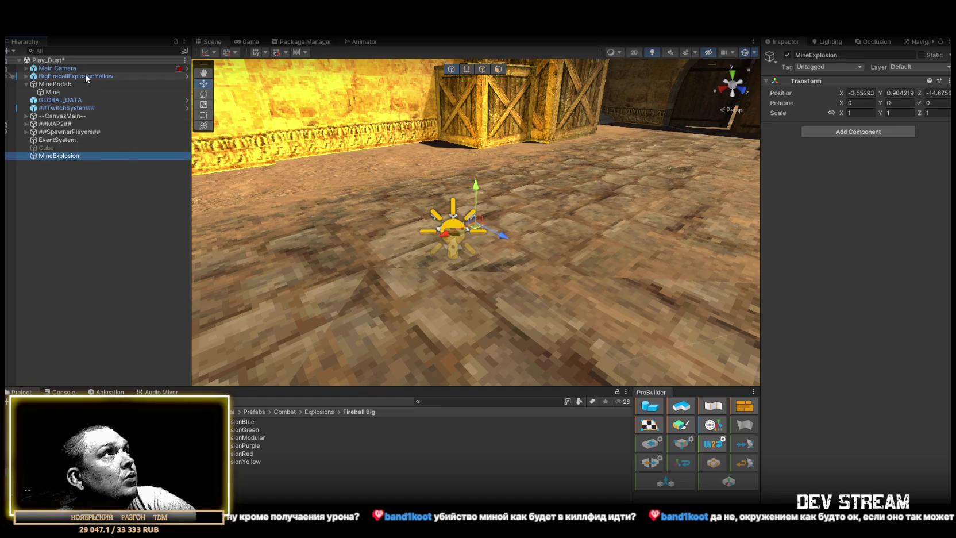
pyautogui.moveTo(64, 78)
pyautogui.mouseDown()
pyautogui.moveTo(72, 156)
pyautogui.moveTo(56, 153)
pyautogui.moveTo(60, 77)
pyautogui.mouseUp()
pyautogui.doubleClick(70, 155)
pyautogui.click(860, 93)
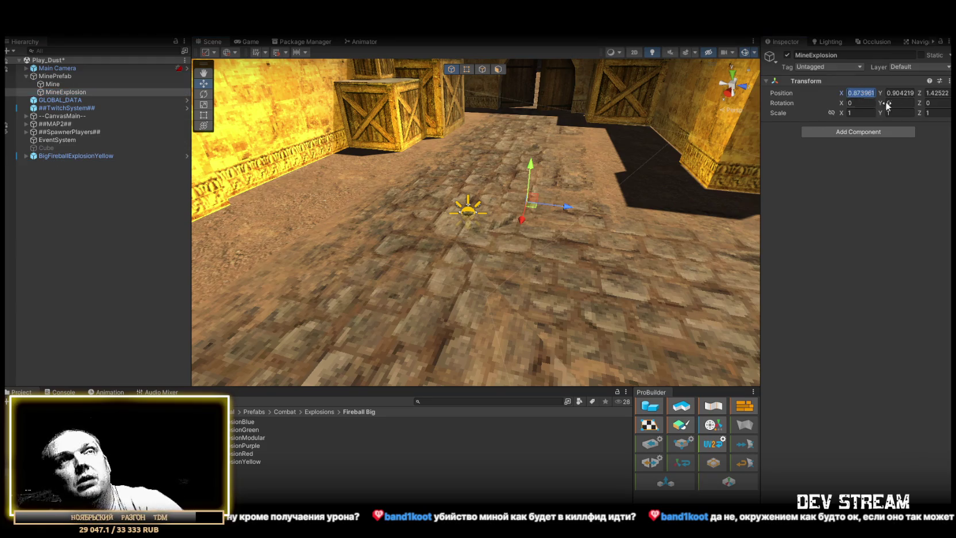
pyautogui.write('0')
pyautogui.click(937, 93)
pyautogui.write('0')
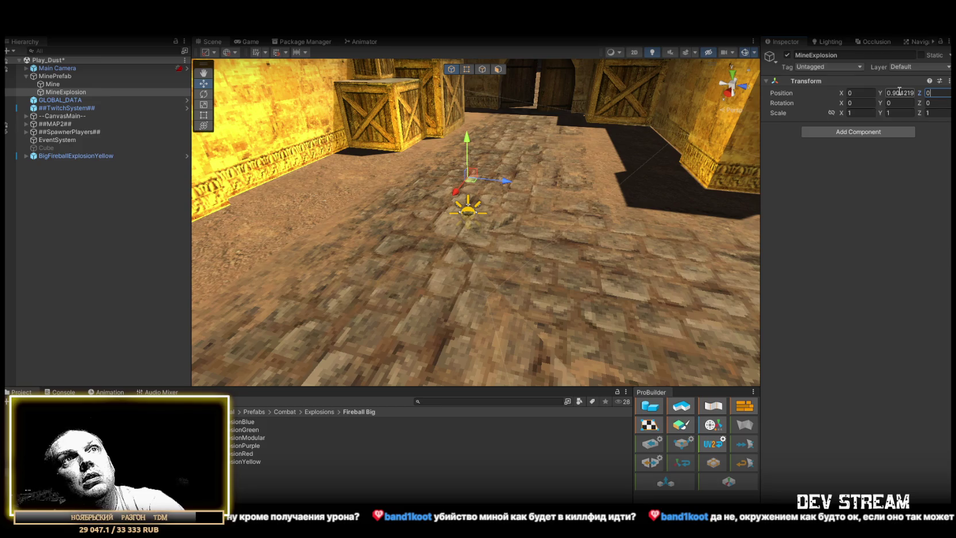
pyautogui.click(894, 93)
pyautogui.write('0')
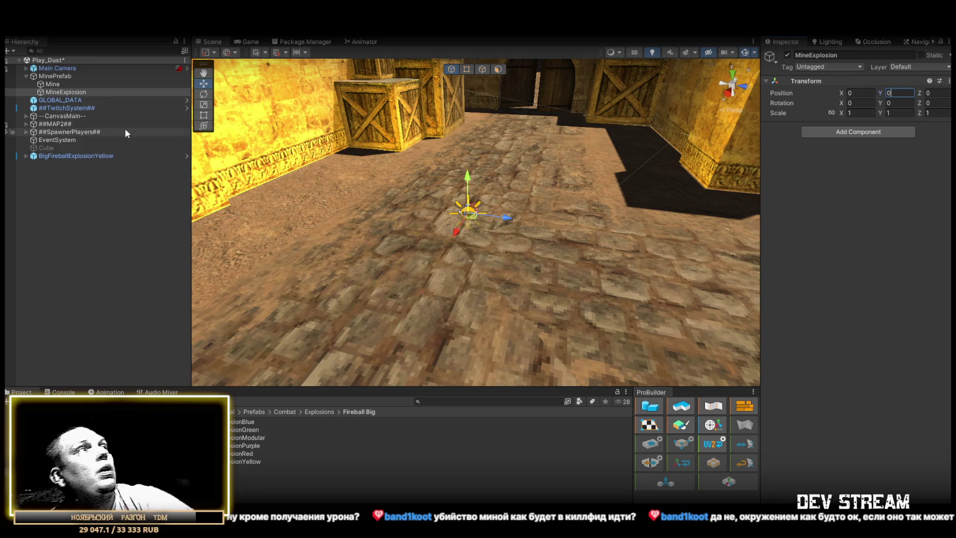
# Move BigFireballExplosionYellow inside MineExplosion and set its Y position to 0.1.
pyautogui.moveTo(53, 155); pyautogui.dragTo(66, 93)
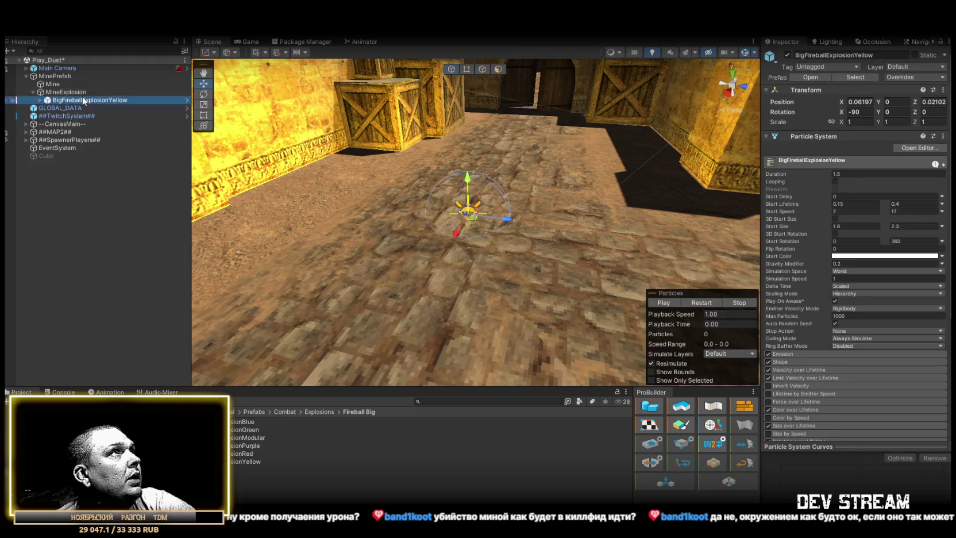
pyautogui.click(897, 101)
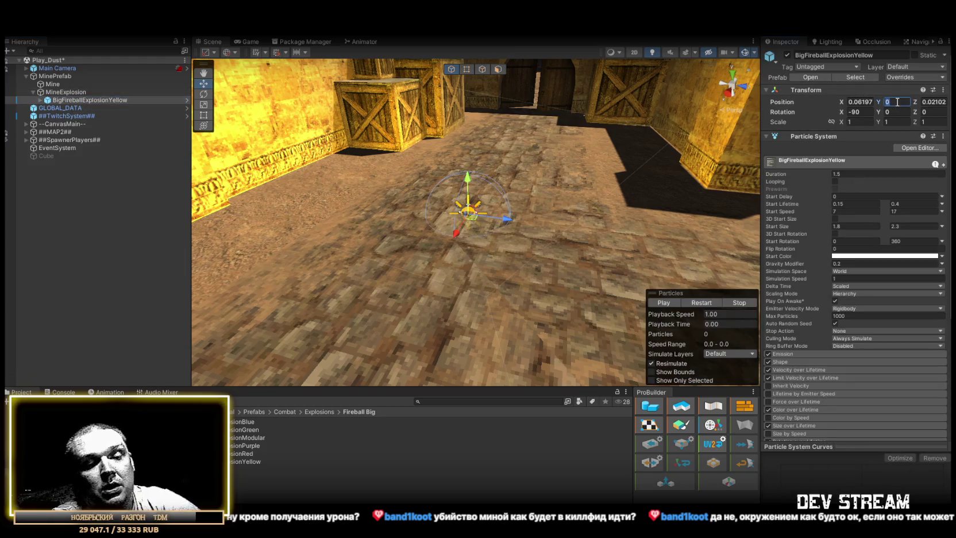
pyautogui.write('.1')
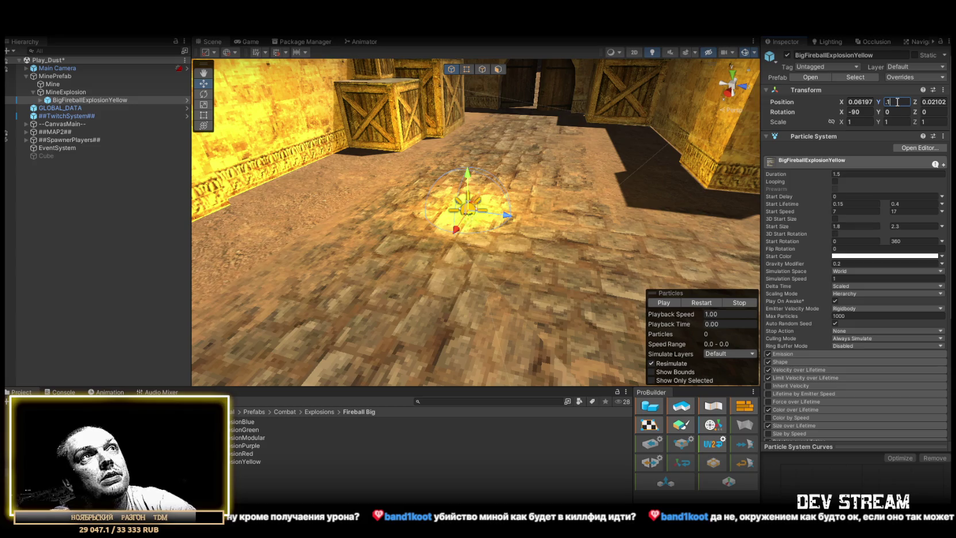
# Set the fireball's X and Z position to 0 and replay the explosion.
pyautogui.click(861, 103)
pyautogui.write('0')
pyautogui.press('Tab')
pyautogui.press('Tab')
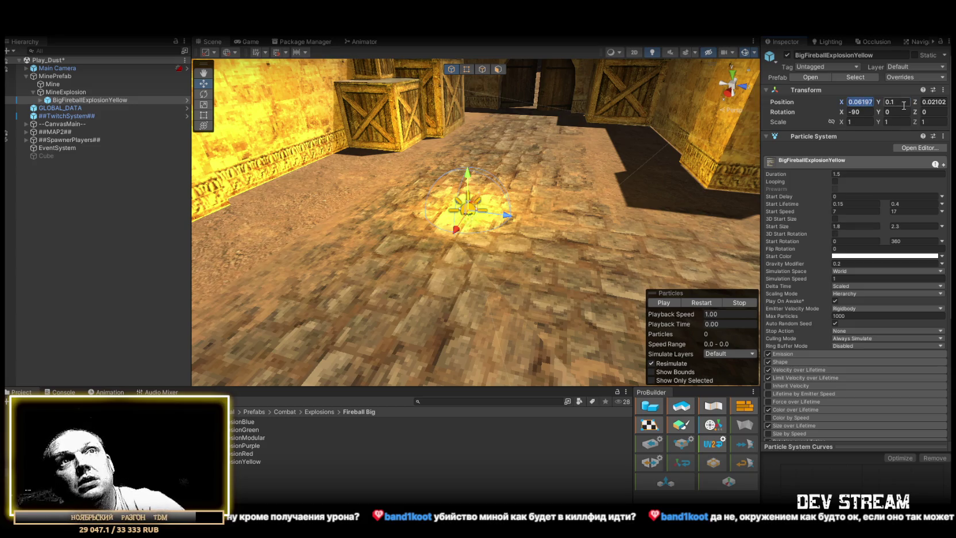
pyautogui.write('0')
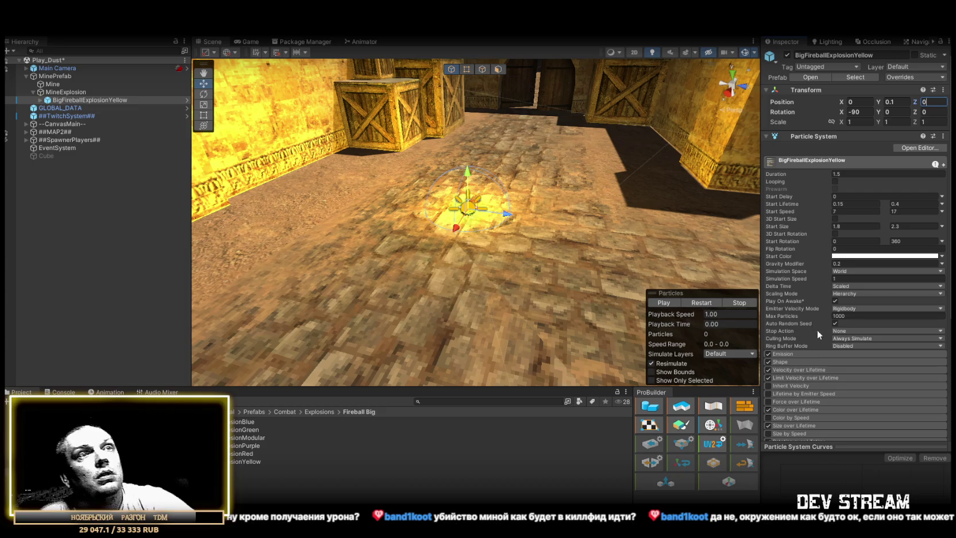
pyautogui.moveTo(834, 123); pyautogui.dragTo(873, 125)
pyautogui.click(700, 299)
pyautogui.click(701, 299)
# Set the fireball's scale to 2 and replay the explosion preview.
pyautogui.click(859, 122)
pyautogui.write('2')
pyautogui.click(704, 302)
pyautogui.click(704, 302)
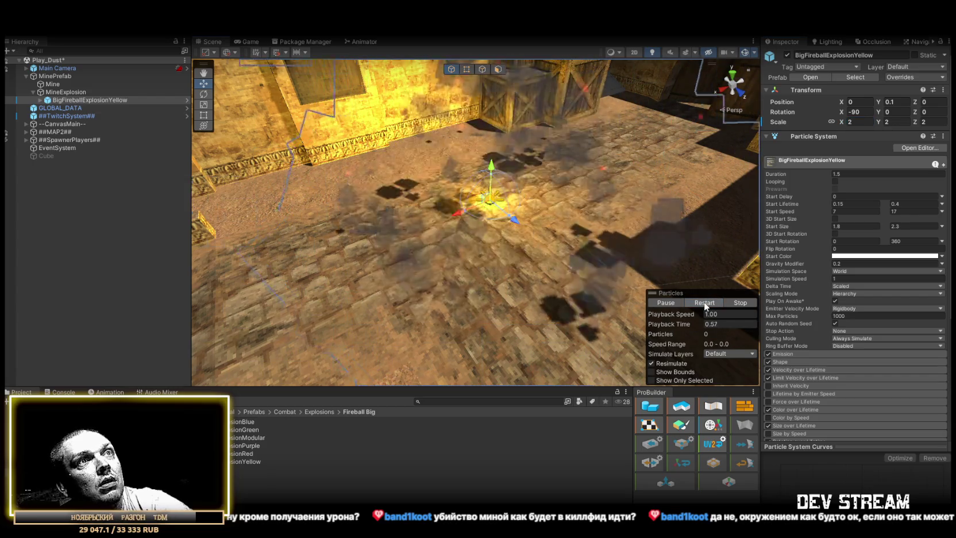
pyautogui.click(704, 303)
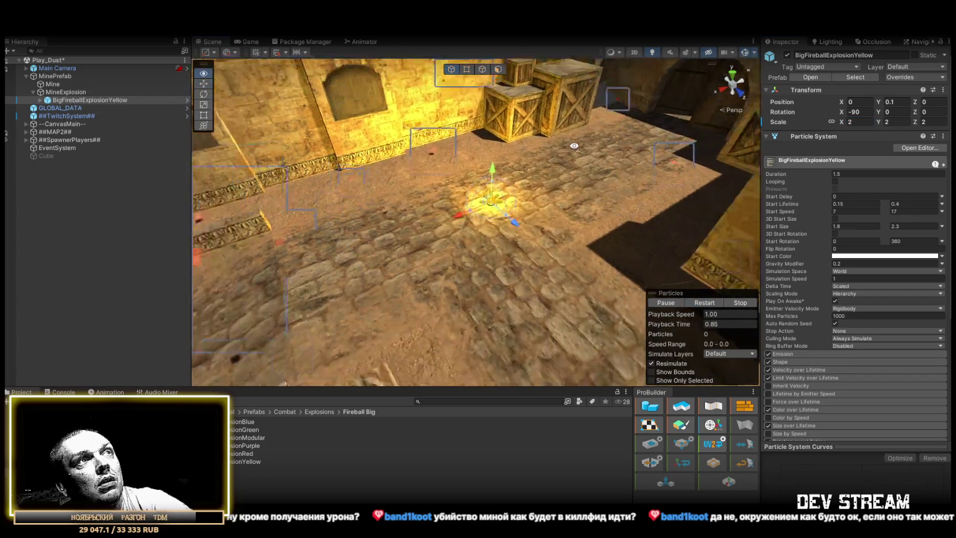
pyautogui.click(709, 302)
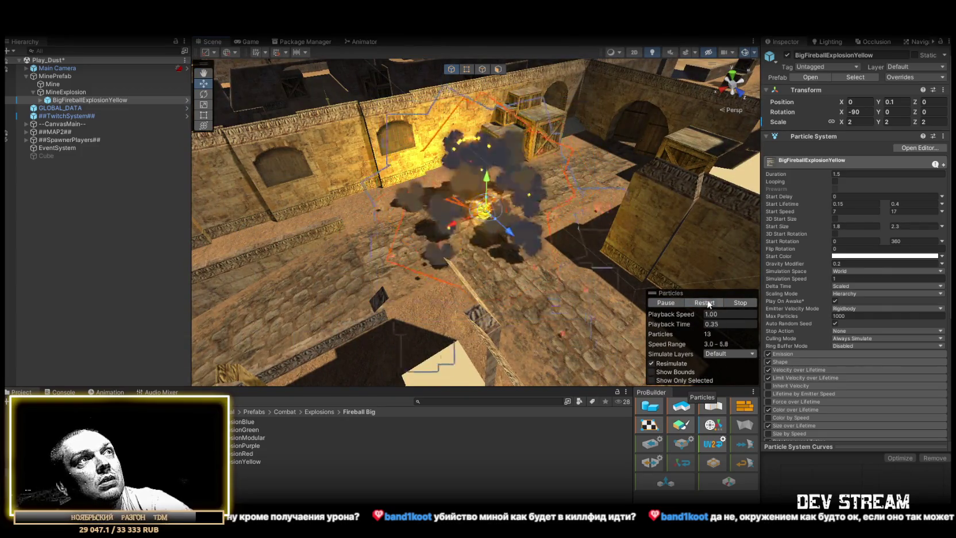
pyautogui.scroll(2, 689, 259)
pyautogui.scroll(-5, 843, 249)
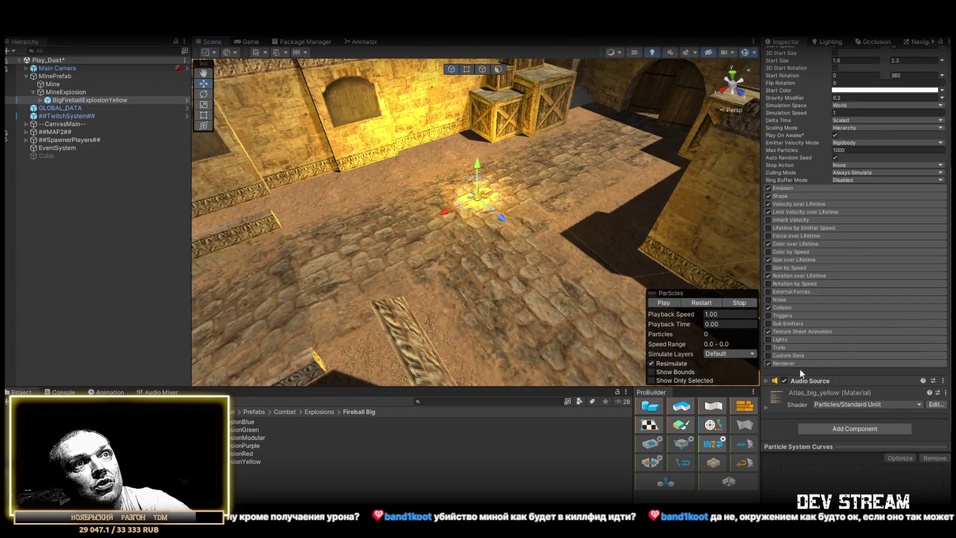
pyautogui.click(765, 380)
# Route the Audio Source output to Effects (AudioMain) and locate its clip in the Sound folder.
pyautogui.scroll(-4, 884, 323)
pyautogui.click(941, 273)
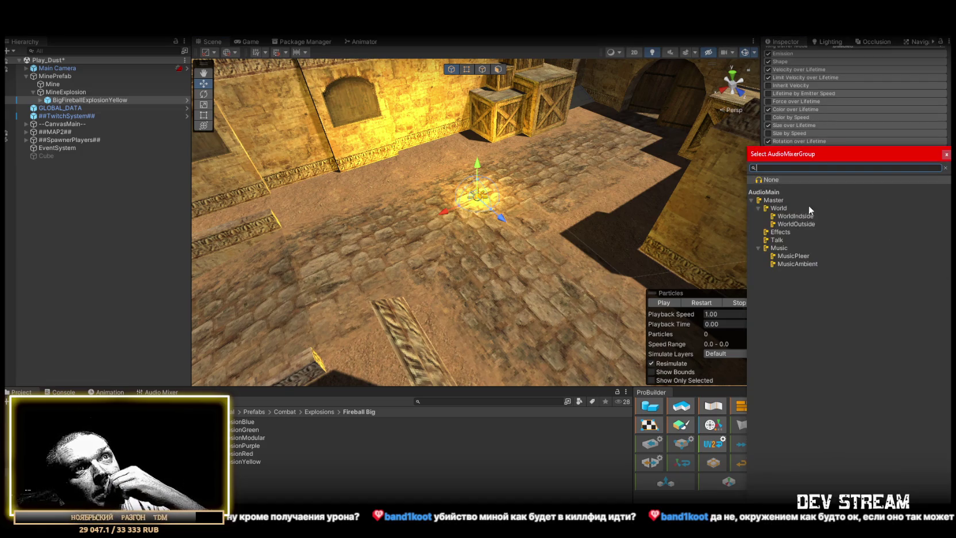
pyautogui.doubleClick(773, 232)
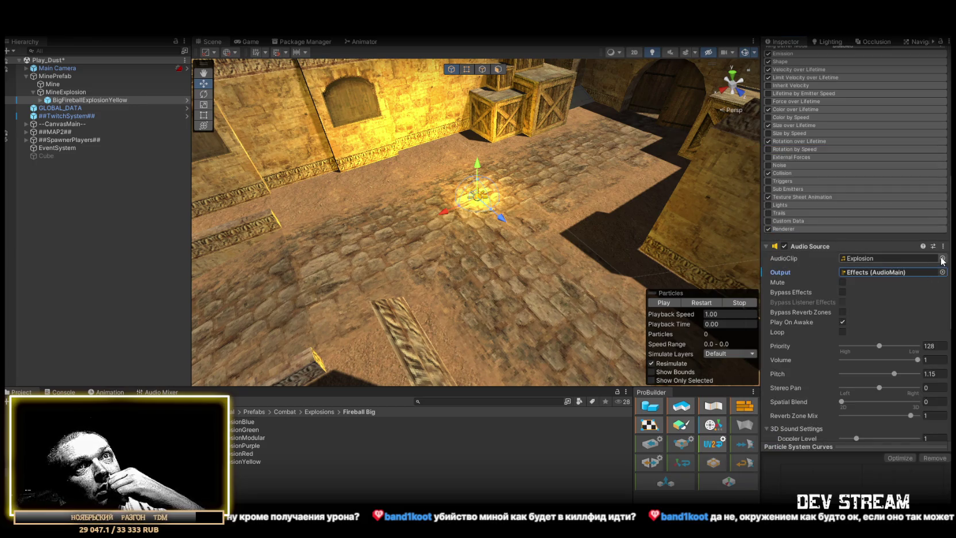
pyautogui.click(863, 258)
pyautogui.doubleClick(864, 258)
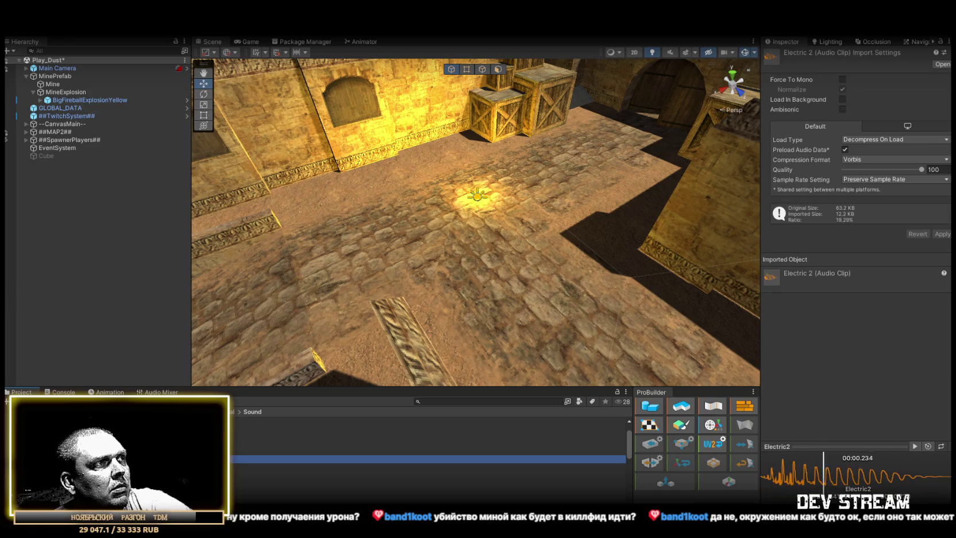
# Preview the Explosion 6 and Gun Shot 03 clips, then open the weapons sound folder.
pyautogui.press('Down')
pyautogui.press('Down')
pyautogui.press('Down')
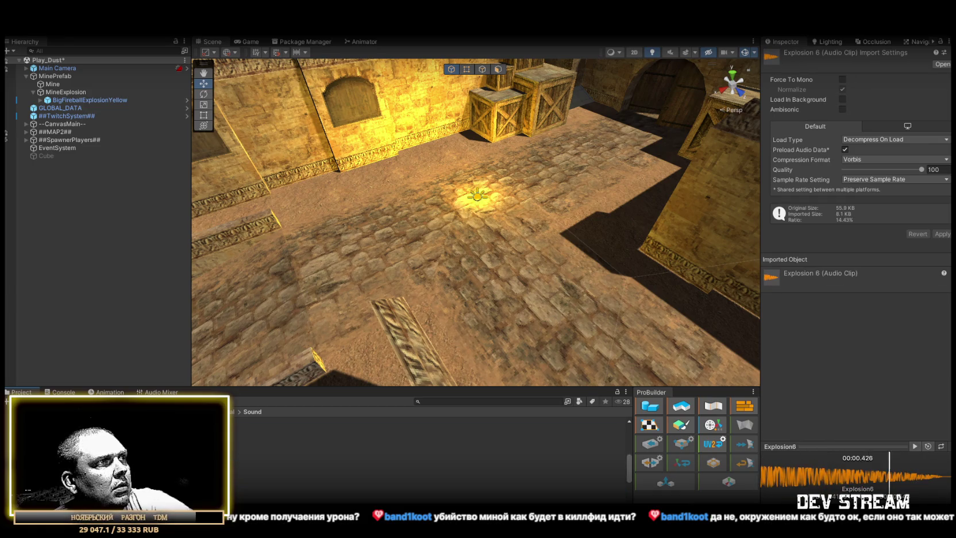
pyautogui.press('Down')
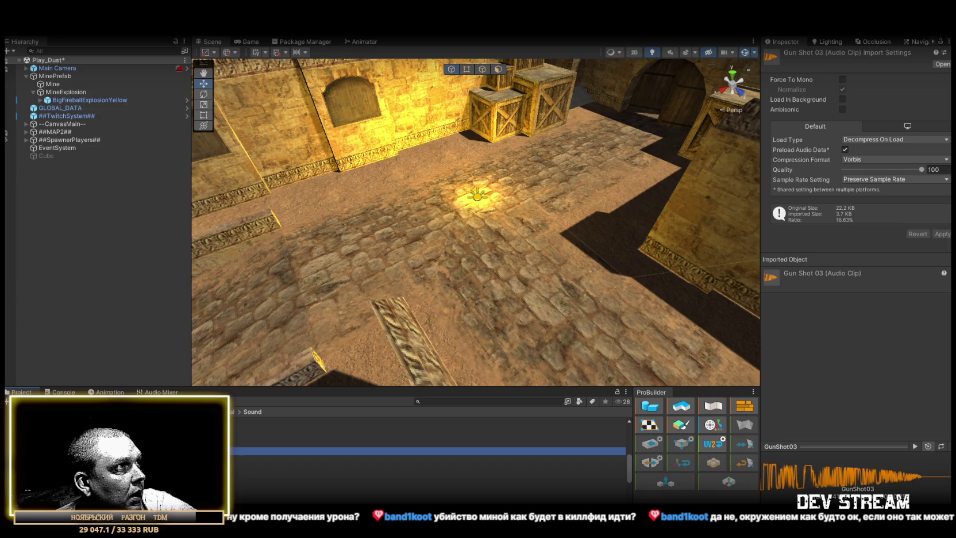
pyautogui.doubleClick(261, 451)
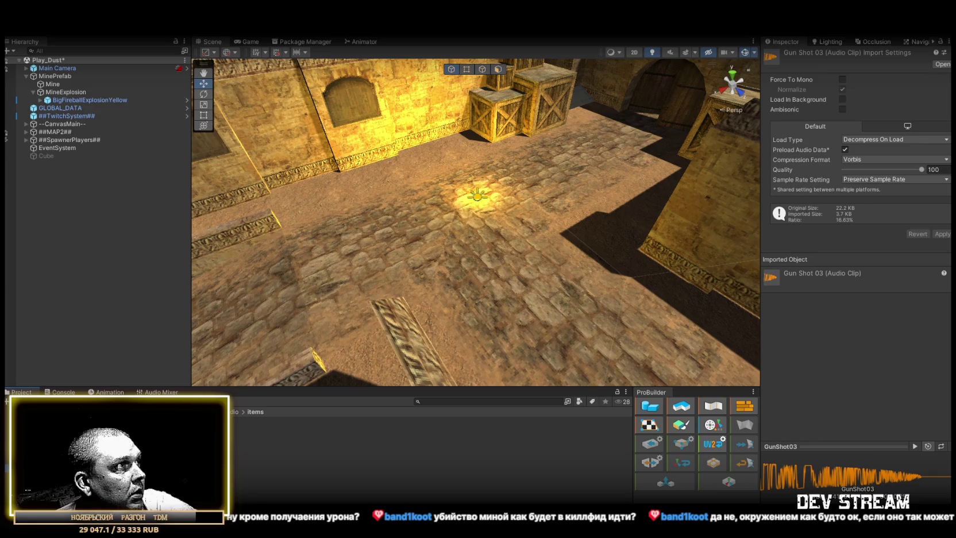
pyautogui.click(115, 437)
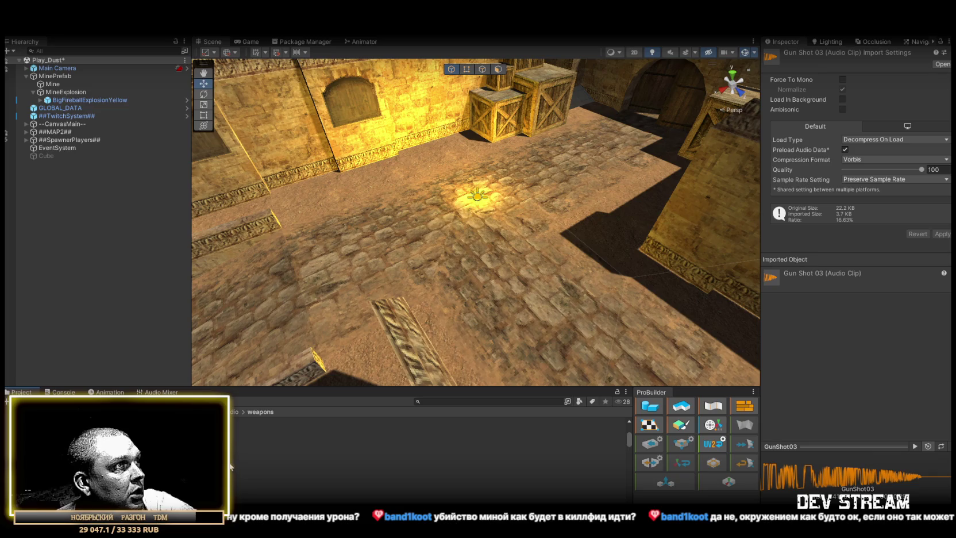
# Audition the C4_beep 1–5, C4_click and C4_disarm clips.
pyautogui.click(287, 445)
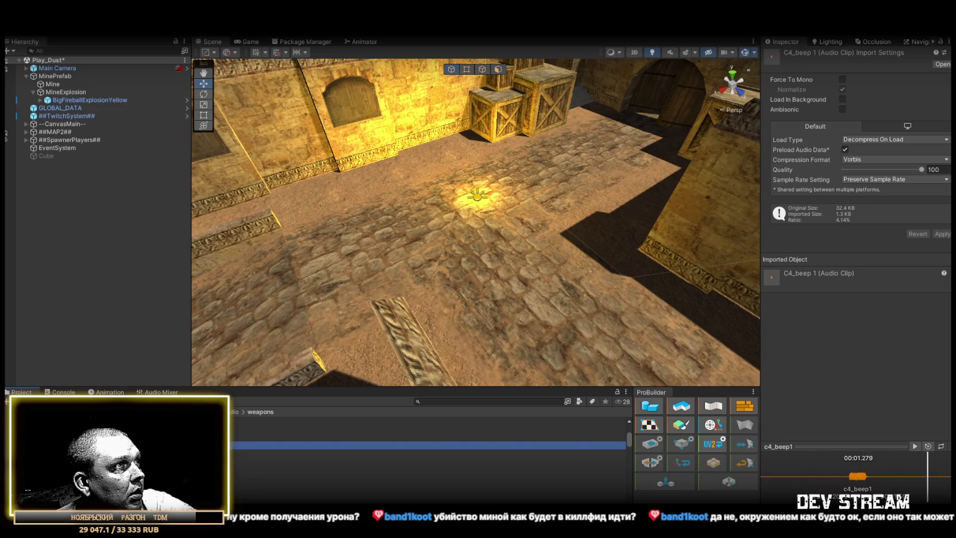
pyautogui.click(287, 477)
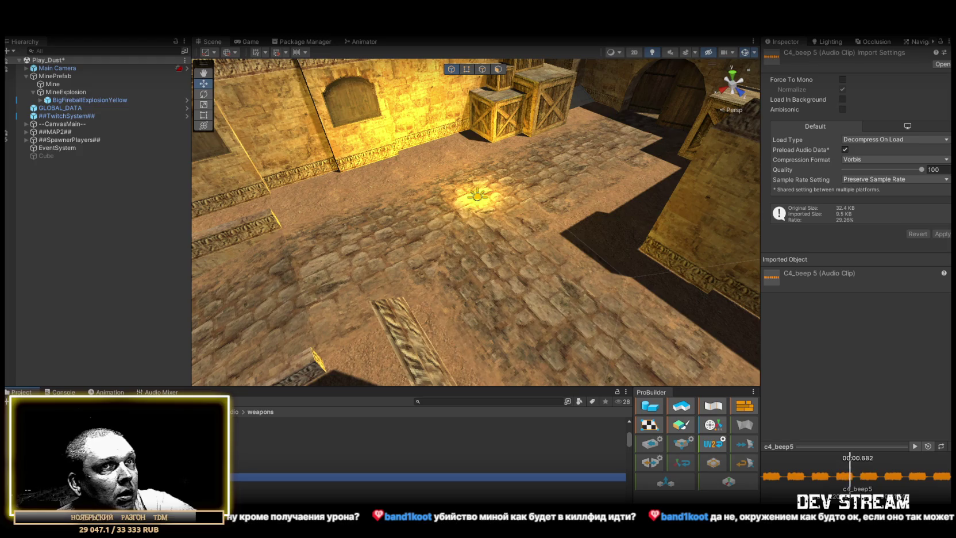
pyautogui.click(287, 469)
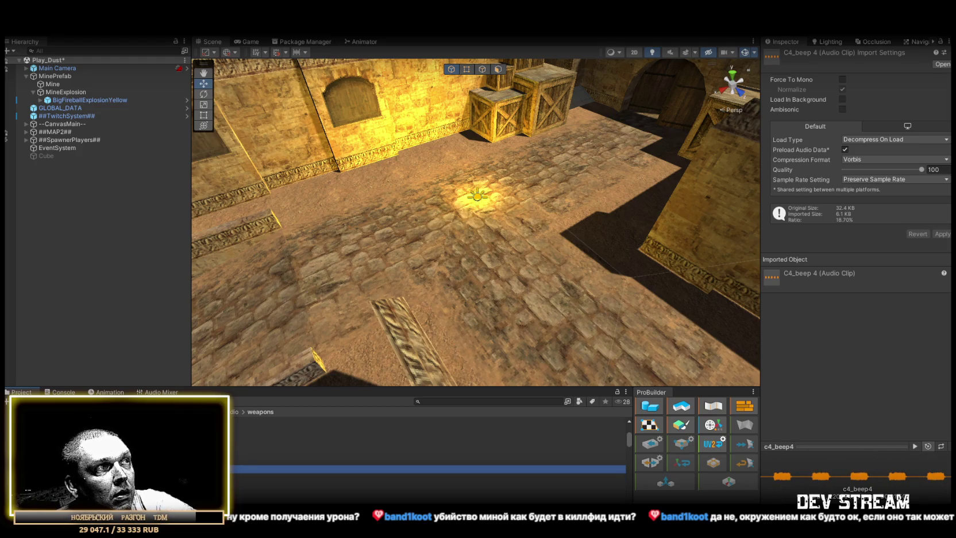
pyautogui.click(288, 460)
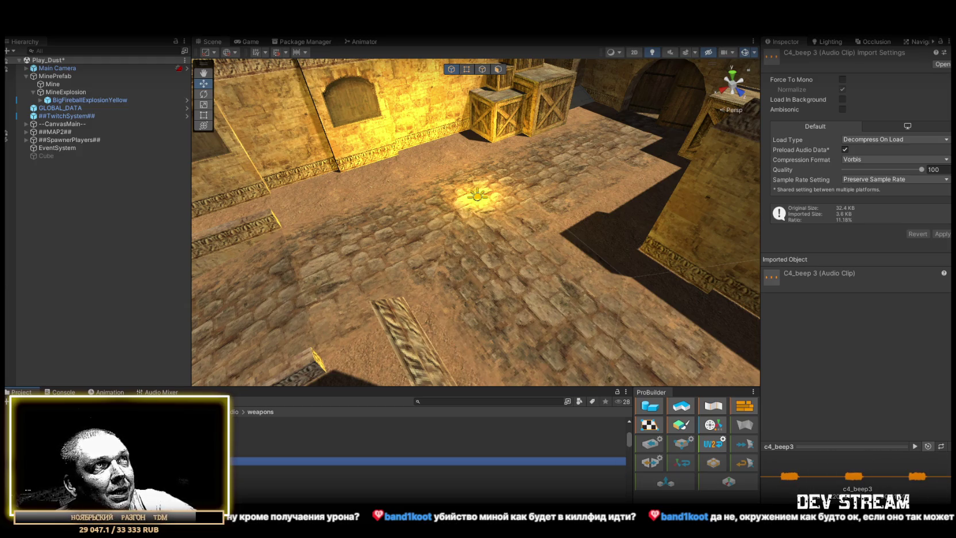
pyautogui.click(288, 460)
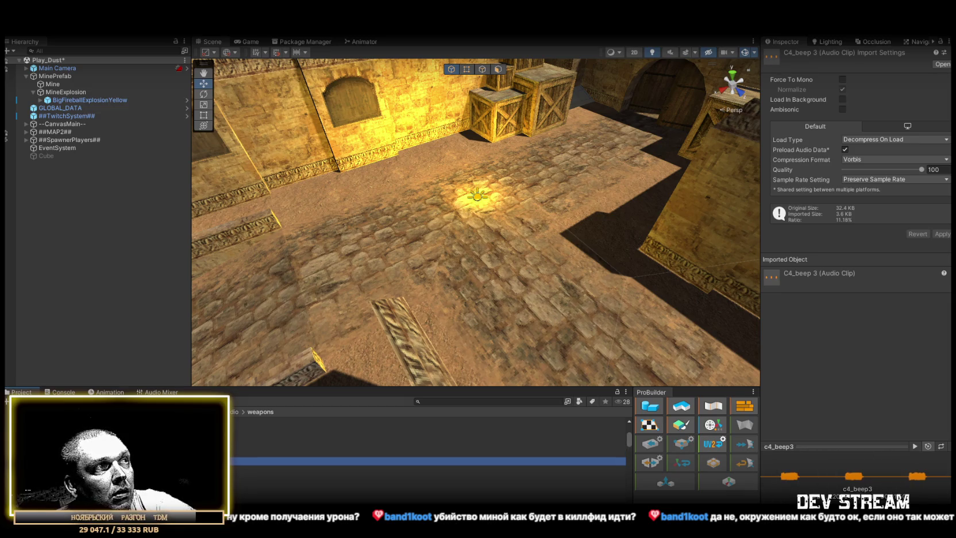
pyautogui.click(287, 476)
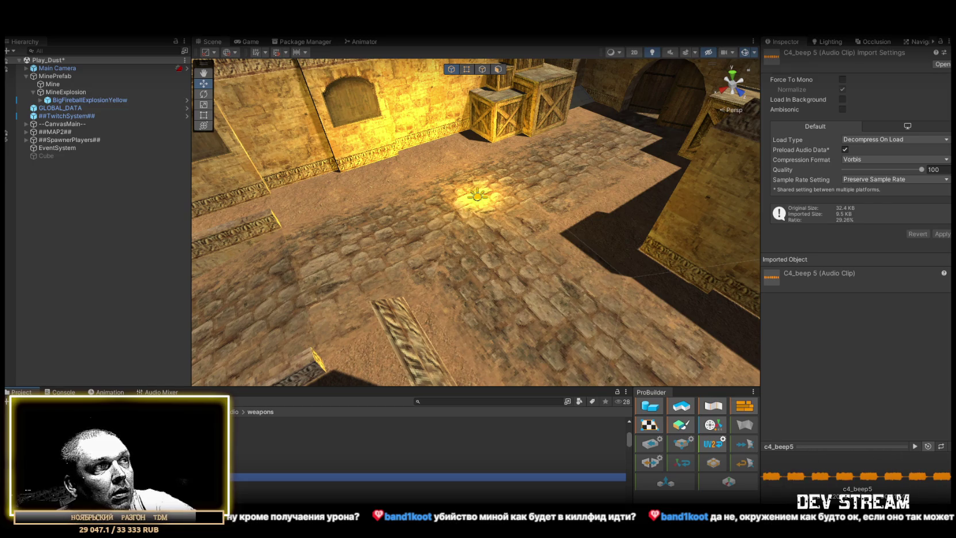
pyautogui.click(287, 468)
pyautogui.click(287, 461)
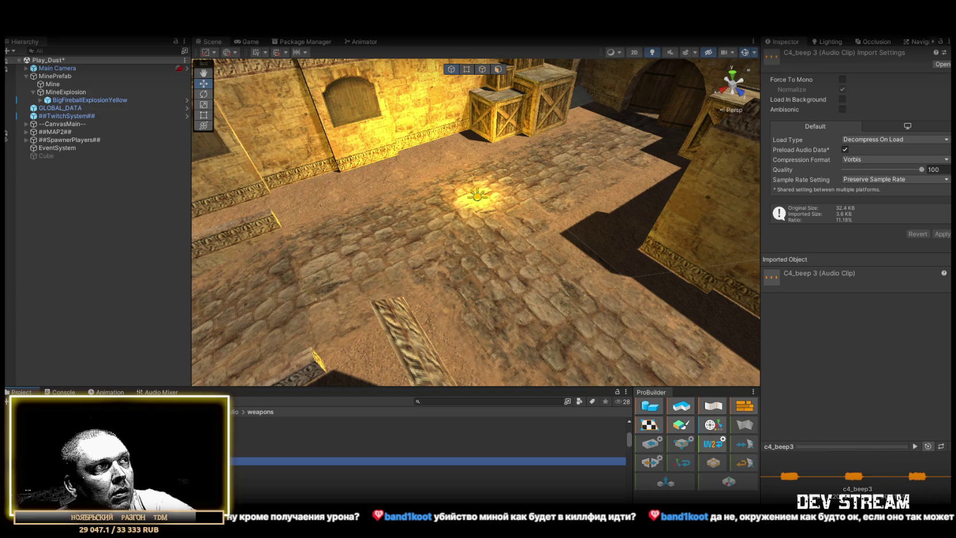
pyautogui.click(287, 452)
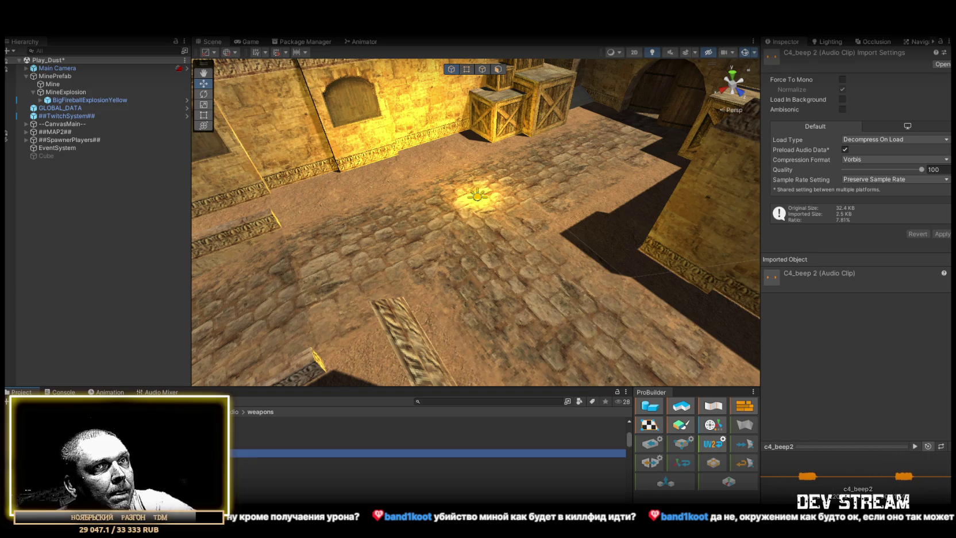
pyautogui.click(287, 461)
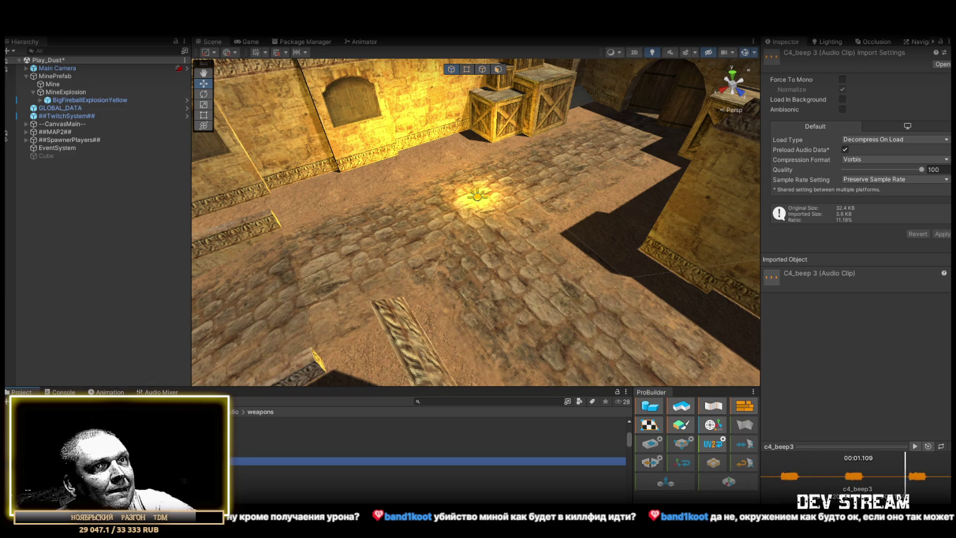
pyautogui.click(287, 484)
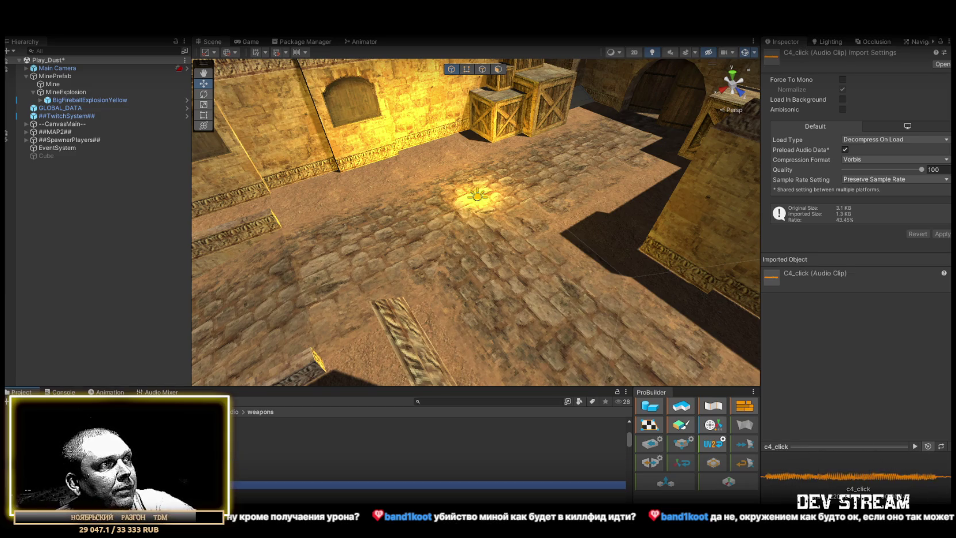
pyautogui.click(287, 493)
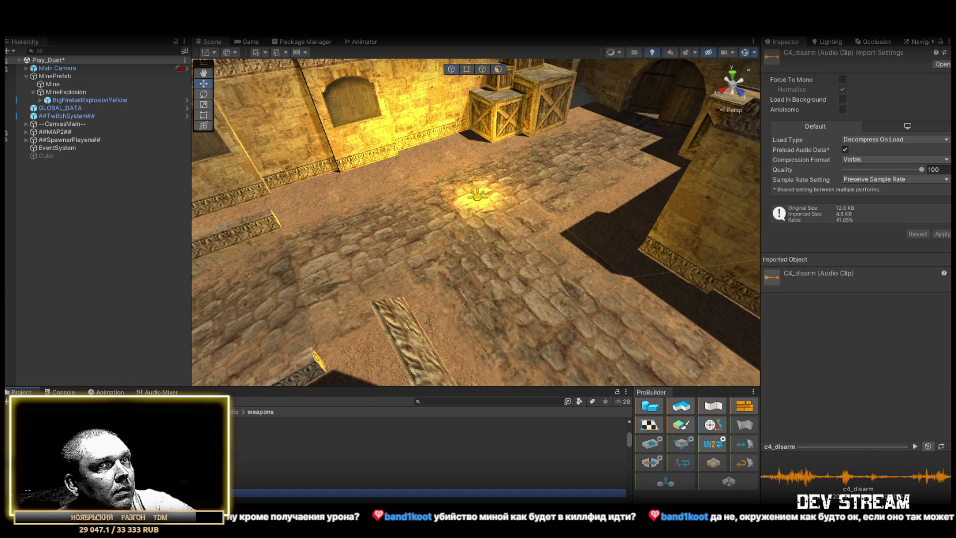
pyautogui.click(287, 484)
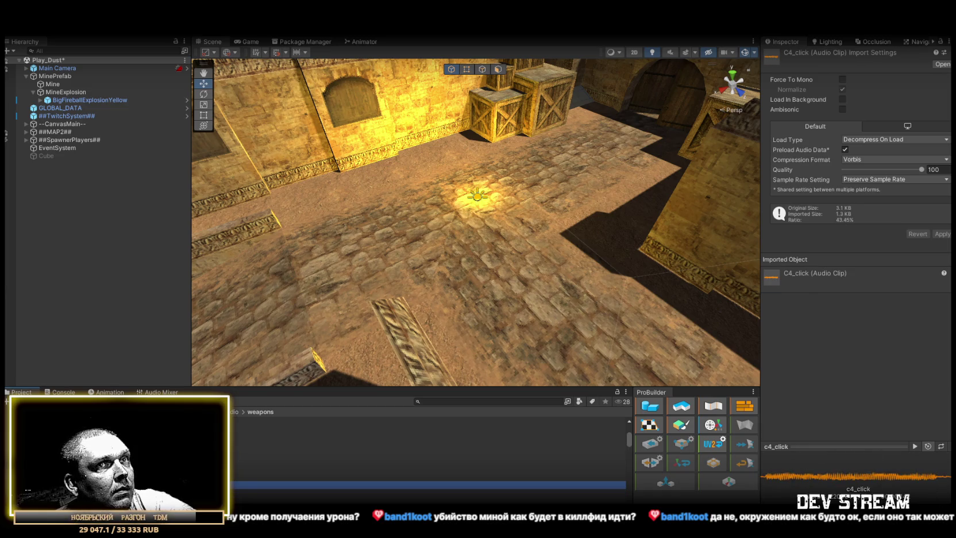
pyautogui.click(287, 445)
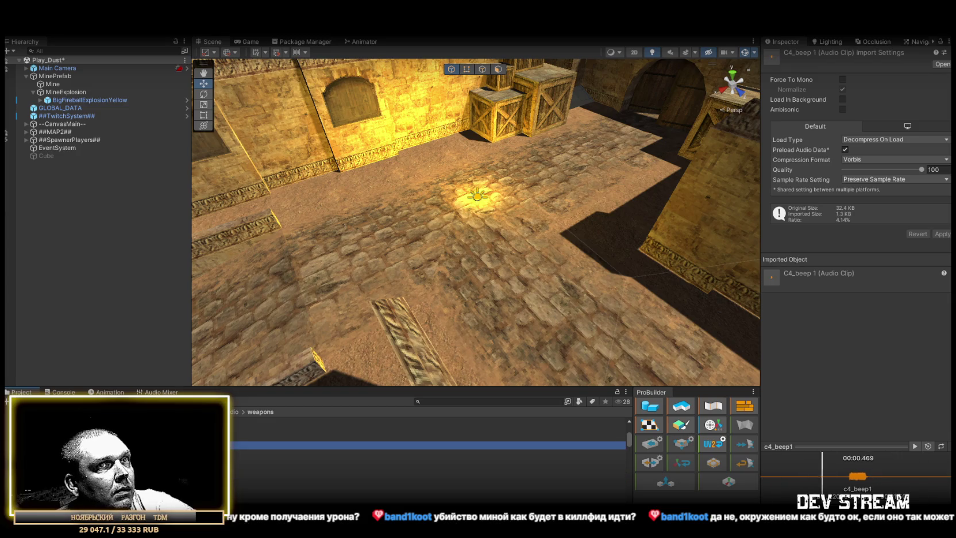
# Audition C4_plant, C4_disarmed and the beeps again, ending on C4_explode 1.
pyautogui.scroll(-2, 428, 454)
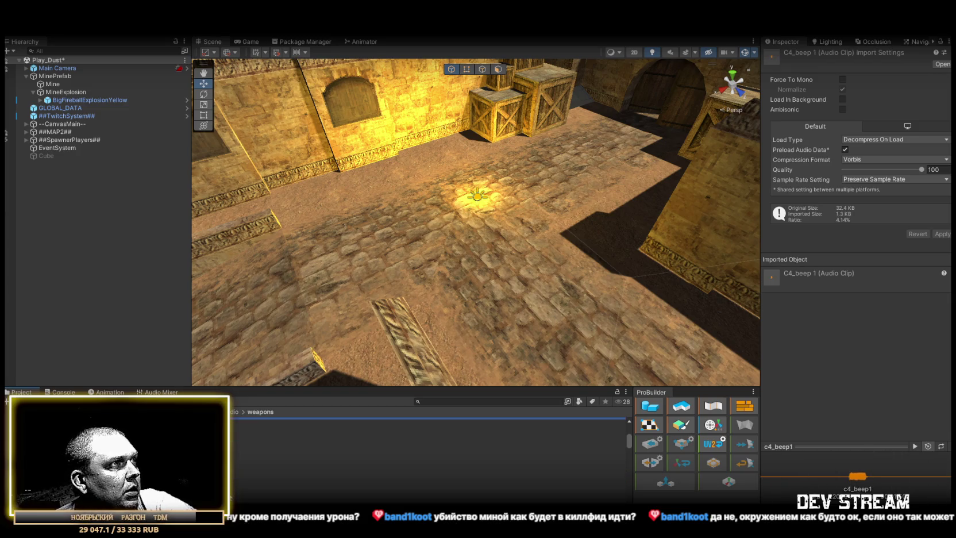
pyautogui.click(287, 487)
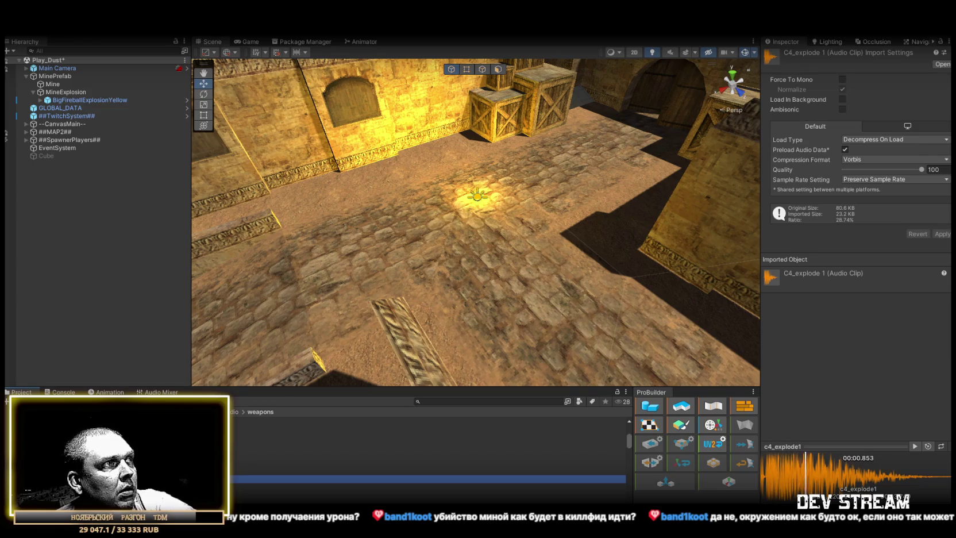
pyautogui.click(288, 471)
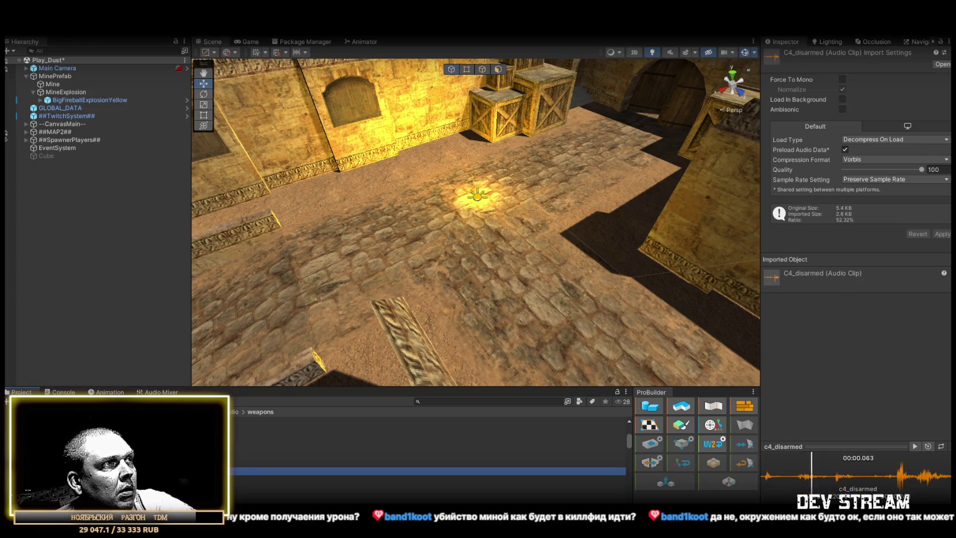
pyautogui.click(287, 462)
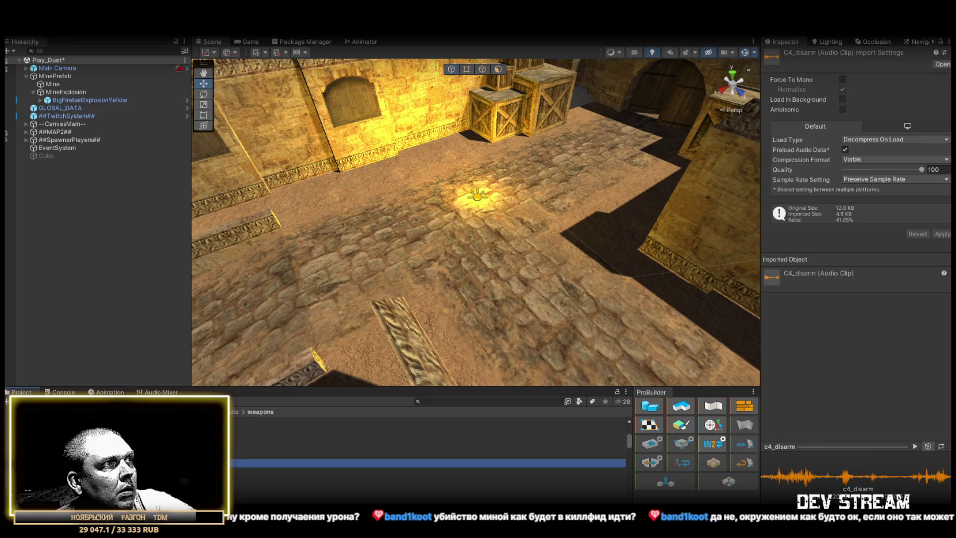
pyautogui.click(287, 492)
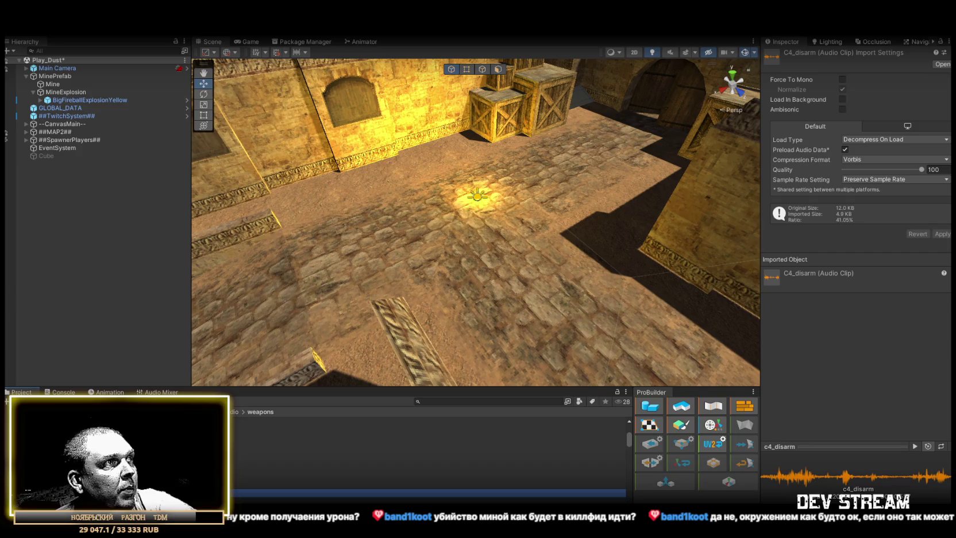
pyautogui.click(287, 476)
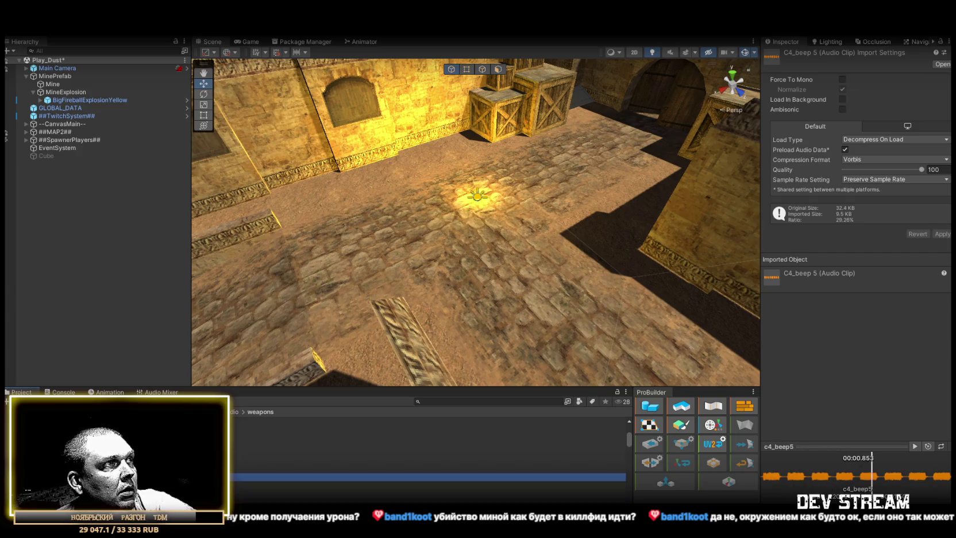
pyautogui.click(287, 469)
pyautogui.click(287, 460)
pyautogui.click(287, 453)
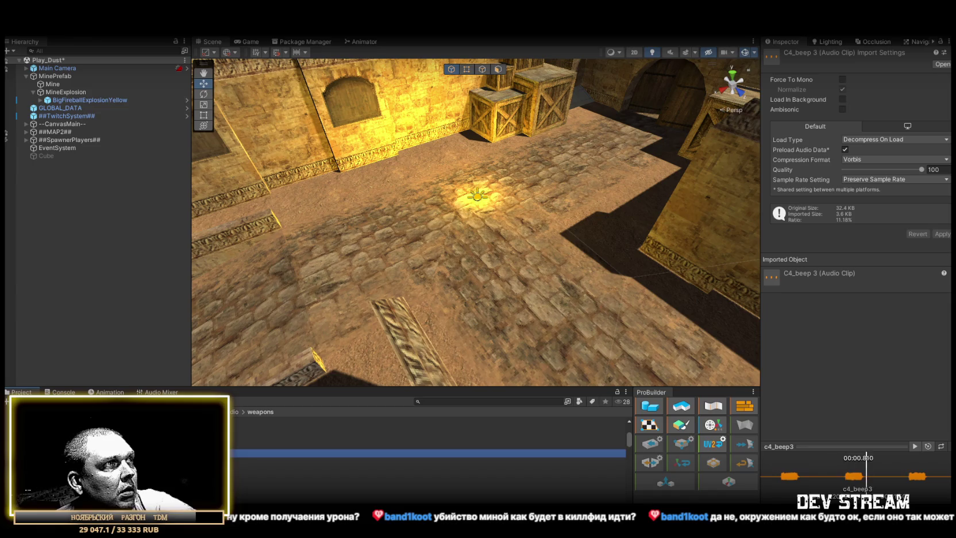
pyautogui.click(287, 444)
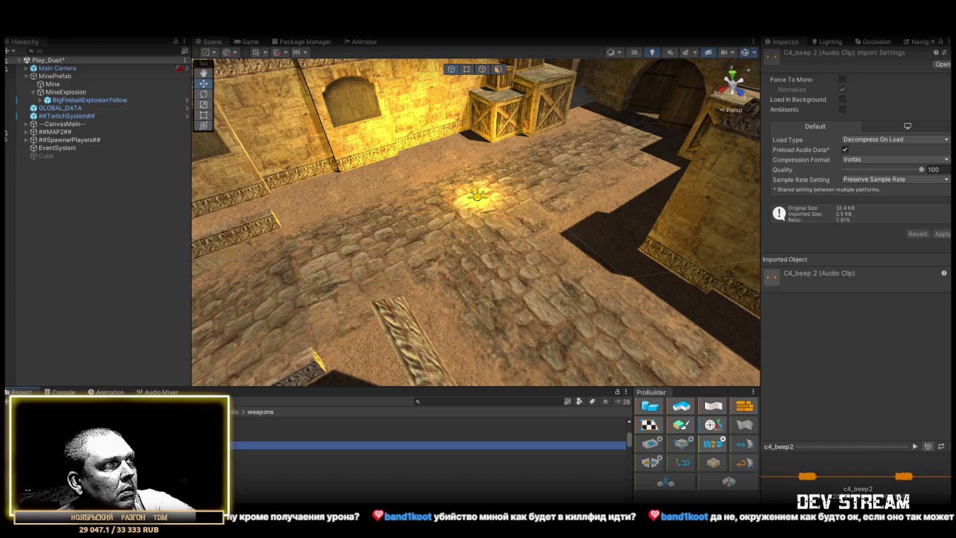
pyautogui.click(287, 476)
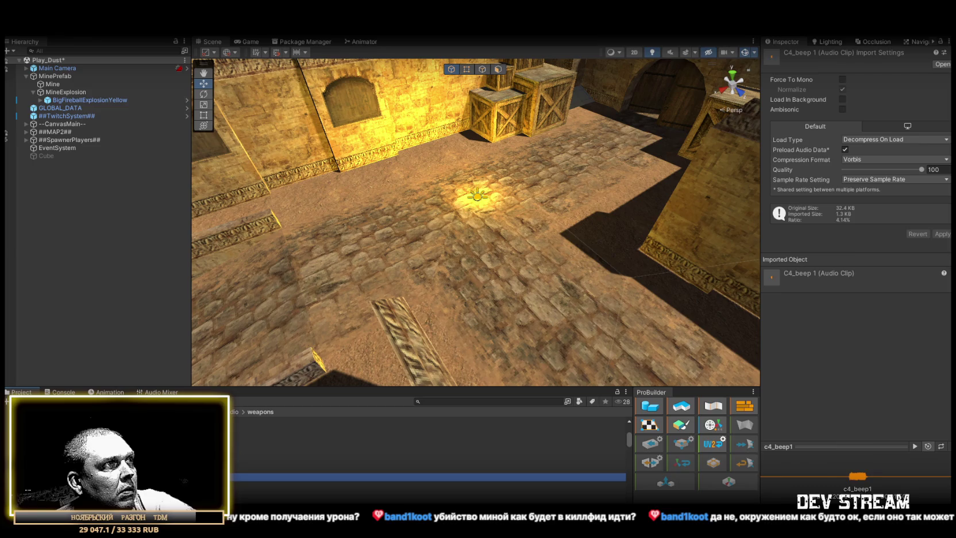
pyautogui.scroll(-1, 428, 460)
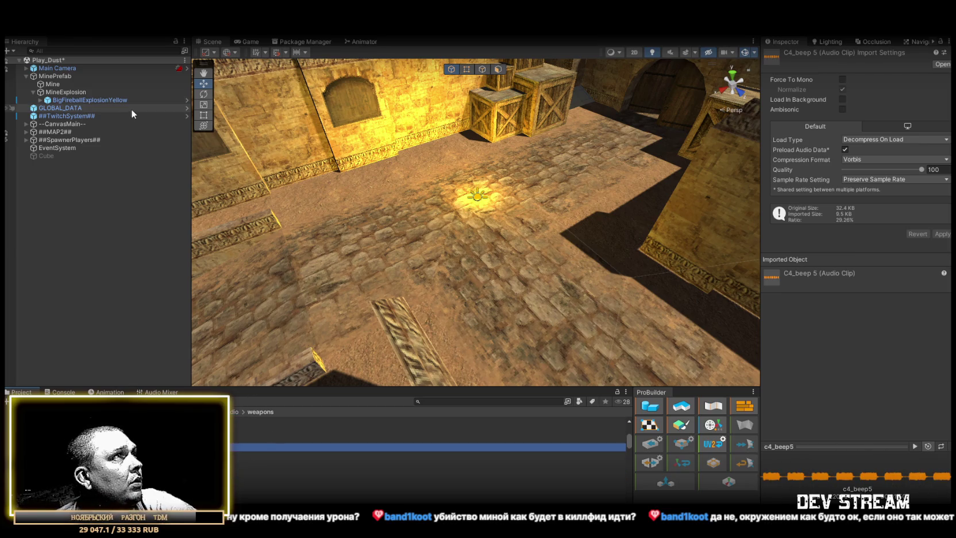
pyautogui.click(41, 100)
pyautogui.click(144, 479)
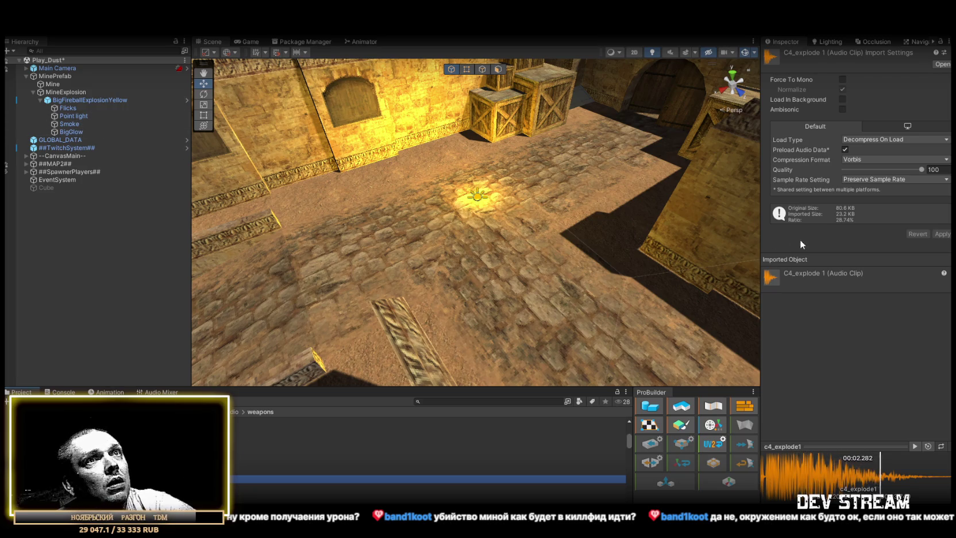
# Assign c4_explode1 to the fireball's Audio Source with Volume 0.5 and Pitch 1.
pyautogui.click(144, 100)
pyautogui.scroll(-10, 871, 281)
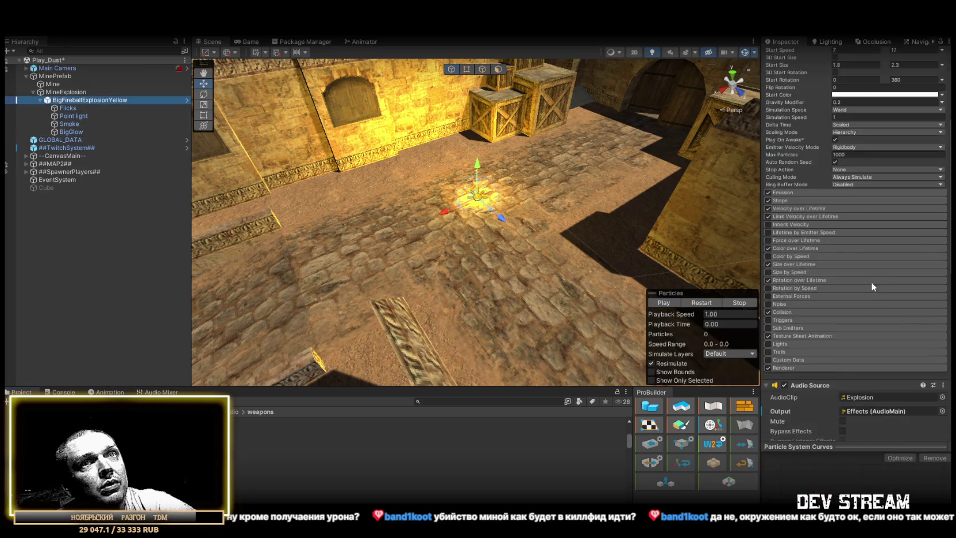
pyautogui.moveTo(287, 475)
pyautogui.mouseDown()
pyautogui.moveTo(631, 402)
pyautogui.moveTo(876, 234)
pyautogui.moveTo(884, 210)
pyautogui.mouseUp()
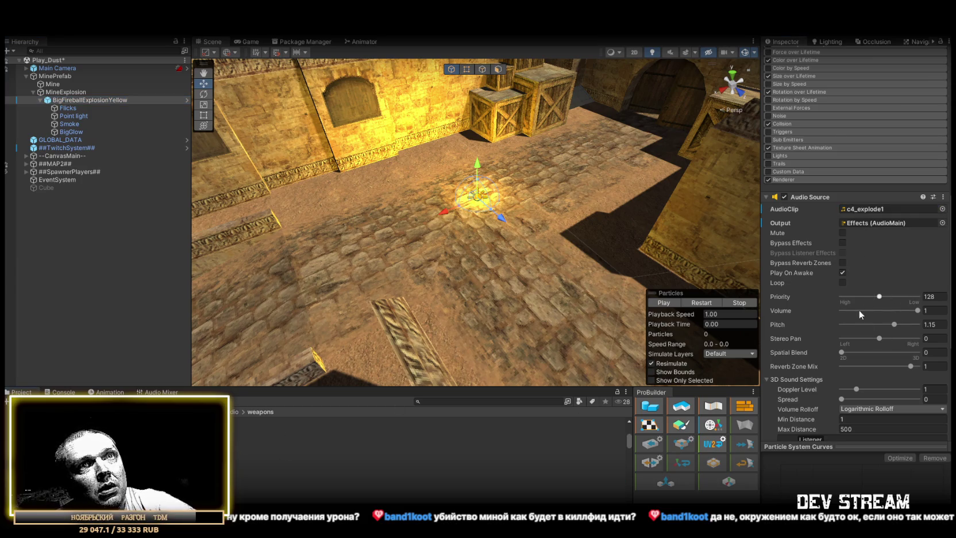
pyautogui.click(886, 311)
pyautogui.doubleClick(934, 310)
pyautogui.write('0.5')
pyautogui.press('Tab')
pyautogui.write('1')
# Set the Audio Source's volume rolloff and a Max Distance of 50.
pyautogui.scroll(-4, 884, 350)
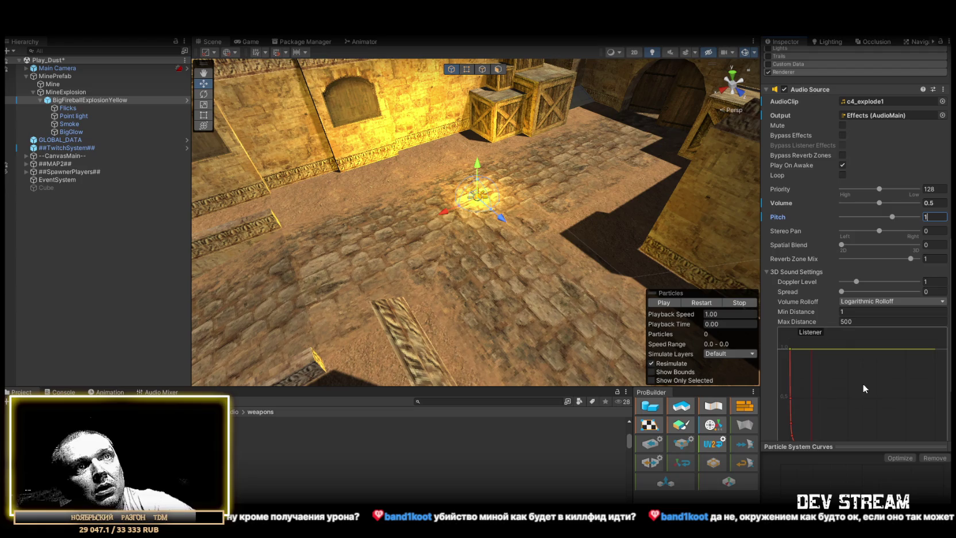
pyautogui.click(860, 301)
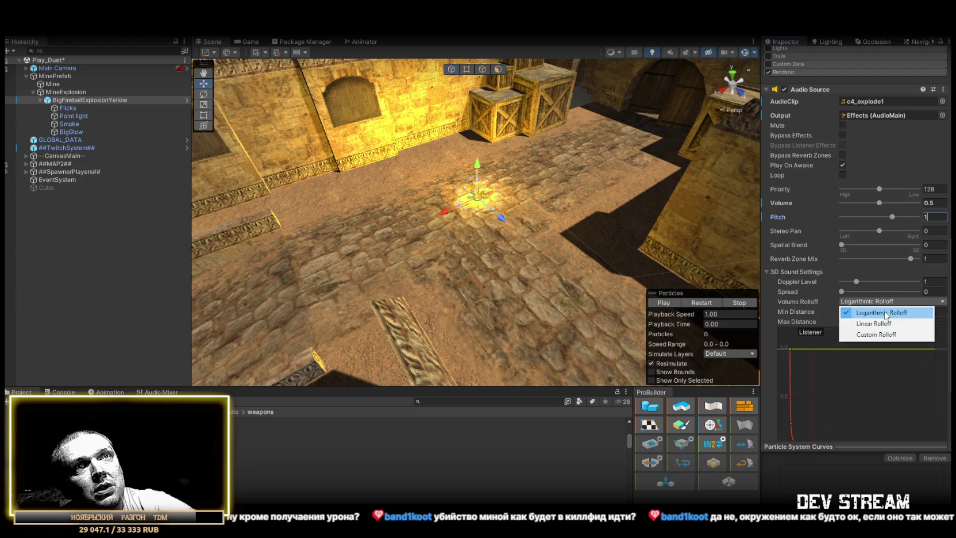
pyautogui.click(877, 313)
pyautogui.click(860, 321)
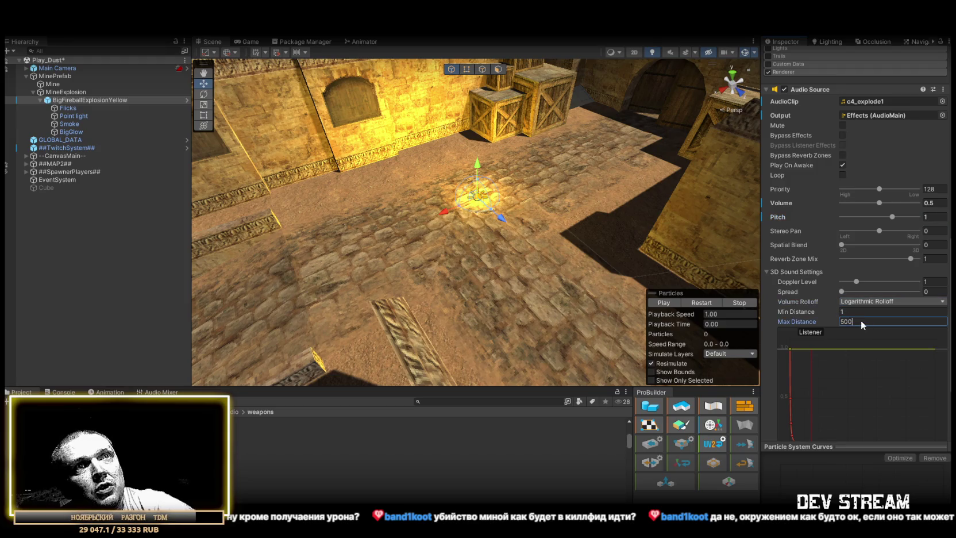
pyautogui.write('50')
pyautogui.click(851, 311)
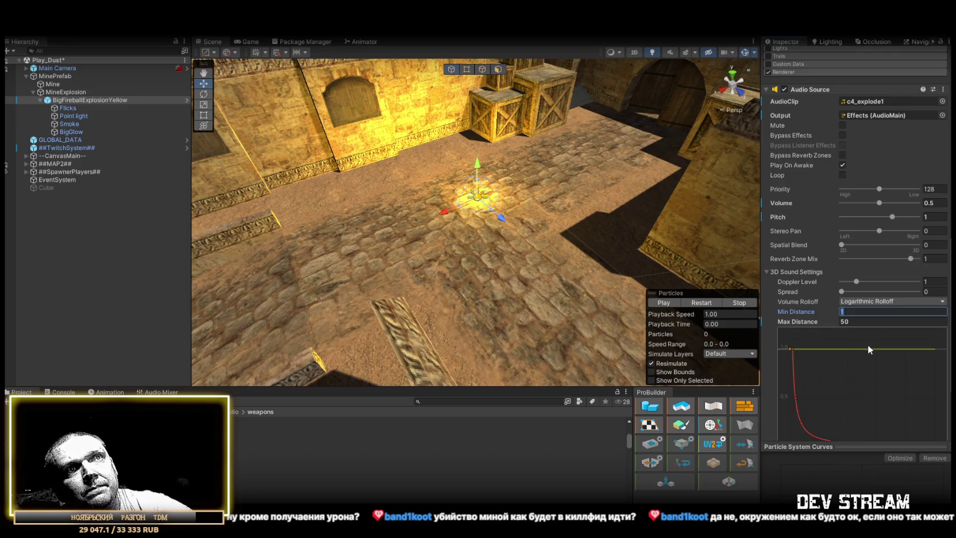
pyautogui.scroll(-3, 869, 357)
# Set the explosion Audio Source to Linear Rolloff, Max Distance 55, and Spatial Blend 1.
pyautogui.click(881, 203)
pyautogui.click(864, 224)
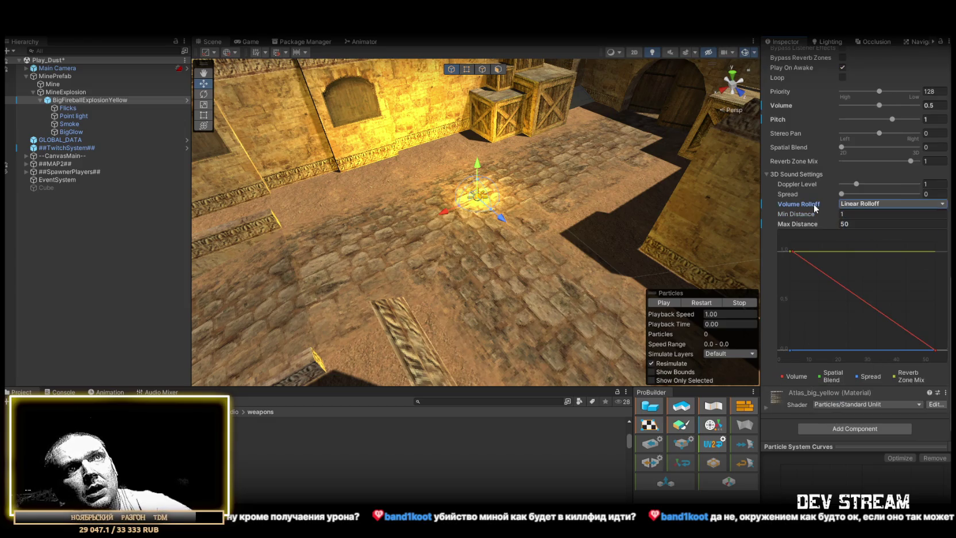
pyautogui.click(862, 224)
pyautogui.write('55')
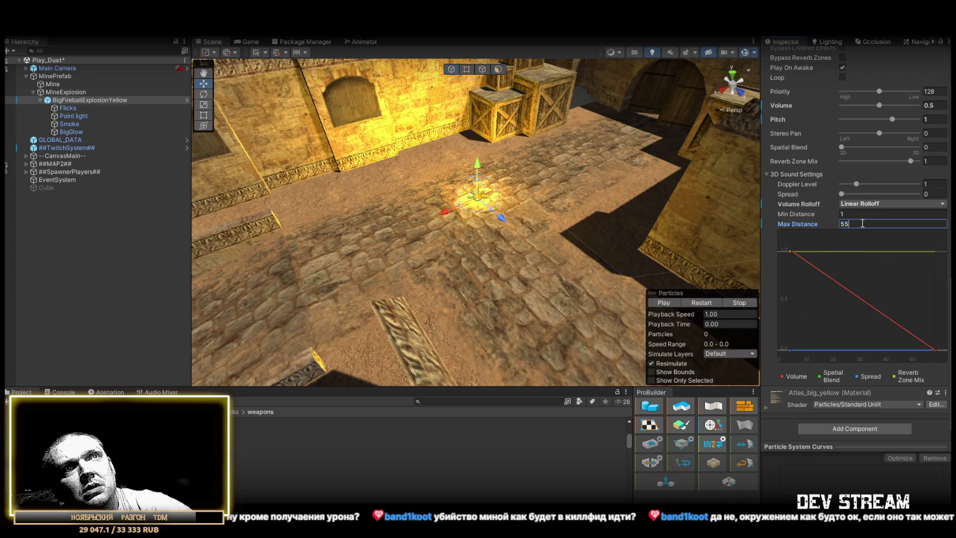
pyautogui.moveTo(606, 246)
pyautogui.mouseDown()
pyautogui.moveTo(525, 222)
pyautogui.moveTo(471, 184)
pyautogui.mouseUp()
pyautogui.moveTo(866, 146); pyautogui.dragTo(919, 147)
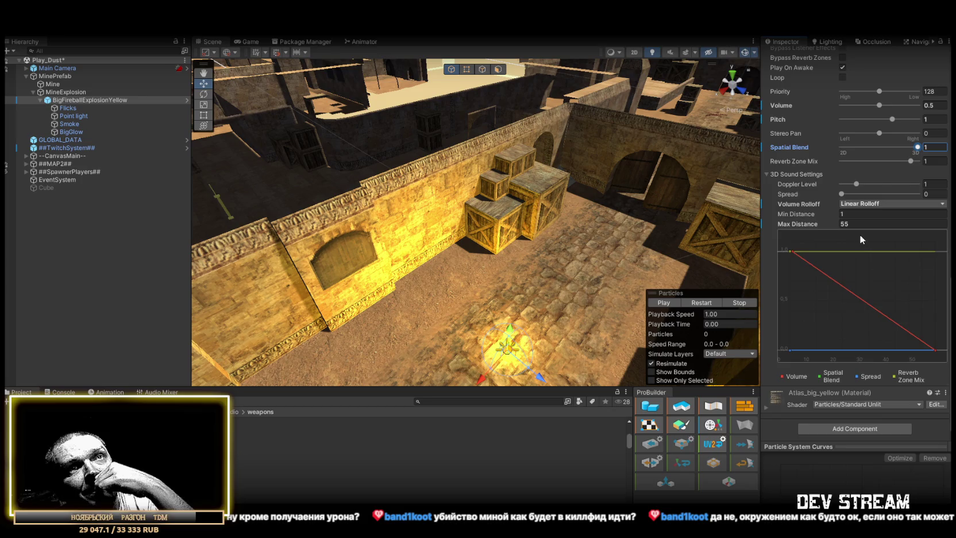
pyautogui.scroll(5, 859, 234)
pyautogui.scroll(-5, 858, 242)
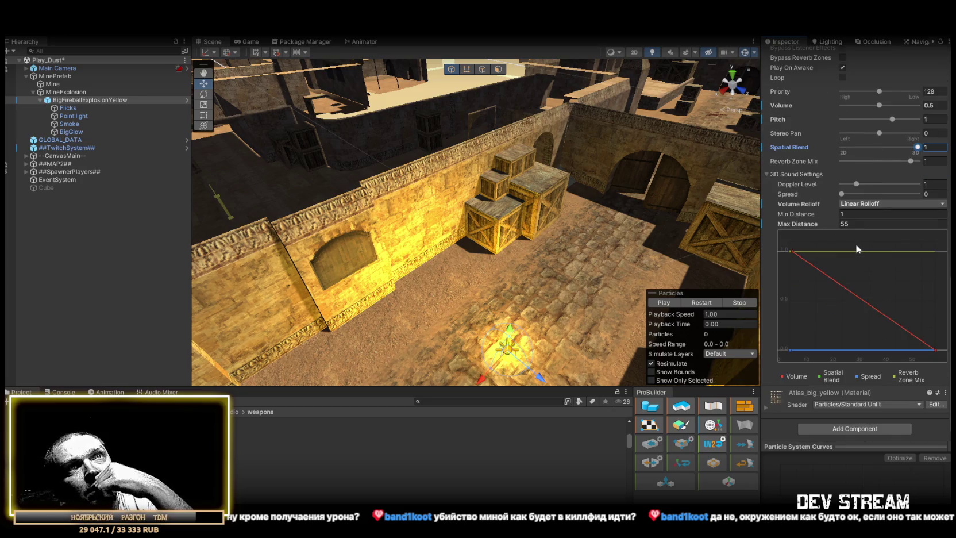
pyautogui.click(853, 215)
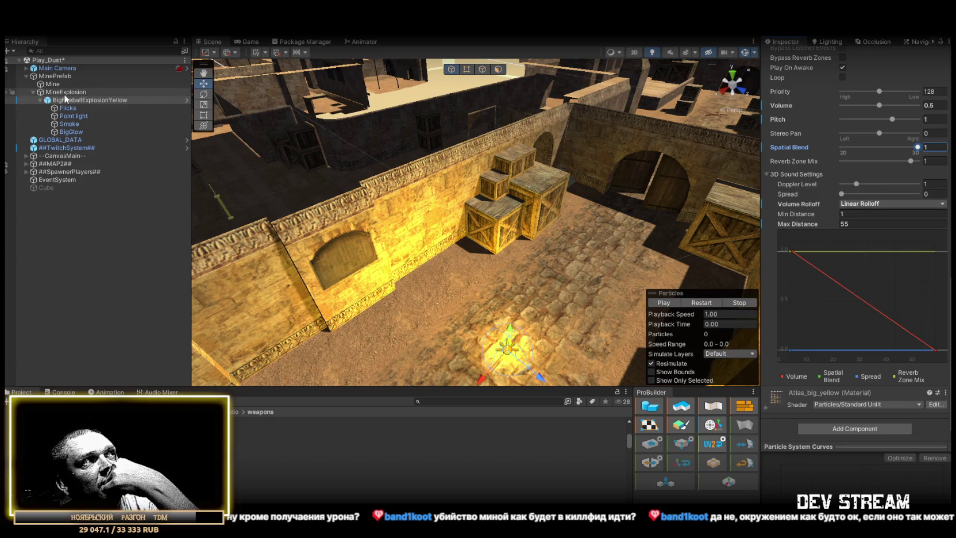
# Collapse BigFireballExplosionYellow's children and frame MinePrefab in the Scene view.
pyautogui.click(40, 102)
pyautogui.moveTo(481, 188); pyautogui.dragTo(478, 141)
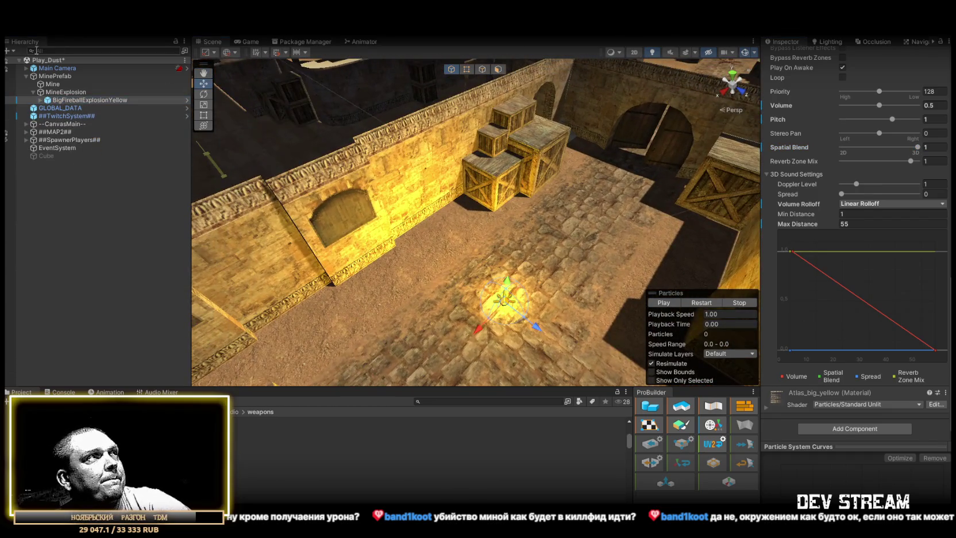
pyautogui.click(55, 76)
pyautogui.press('f')
# Frame the fireball effect, then select MineExplosion to show its Transform-only settings.
pyautogui.doubleClick(80, 100)
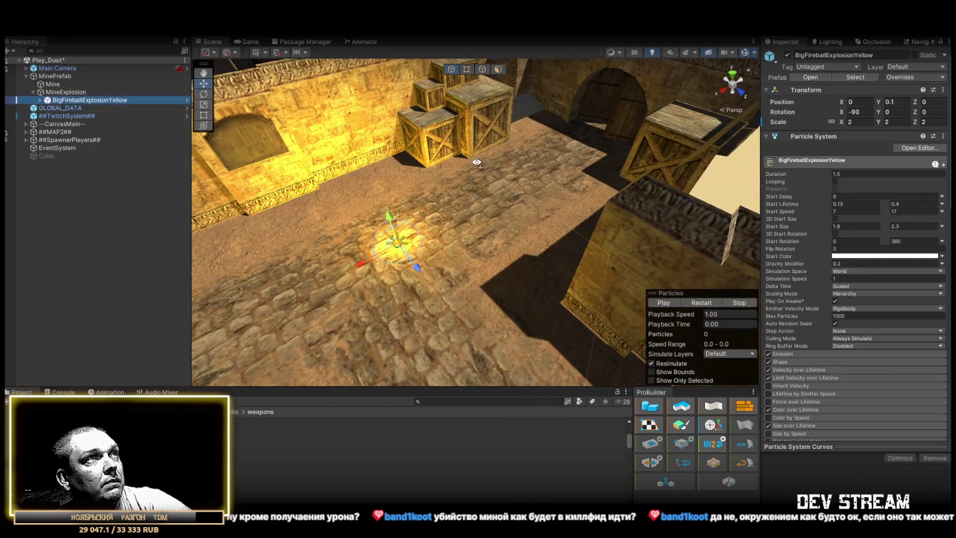
pyautogui.scroll(-10, 865, 313)
pyautogui.scroll(10, 863, 366)
pyautogui.rightClick(64, 99)
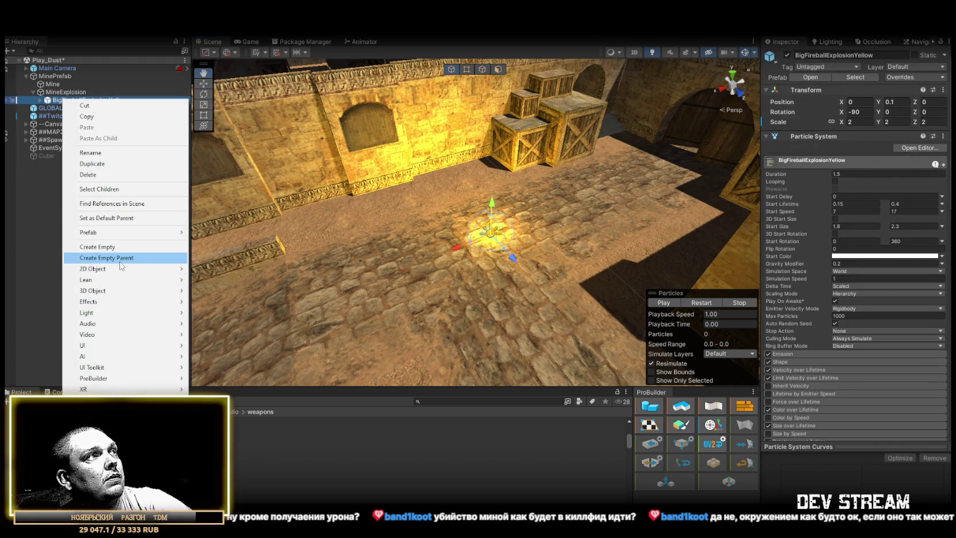
pyautogui.click(47, 94)
pyautogui.click(54, 100)
pyautogui.click(58, 92)
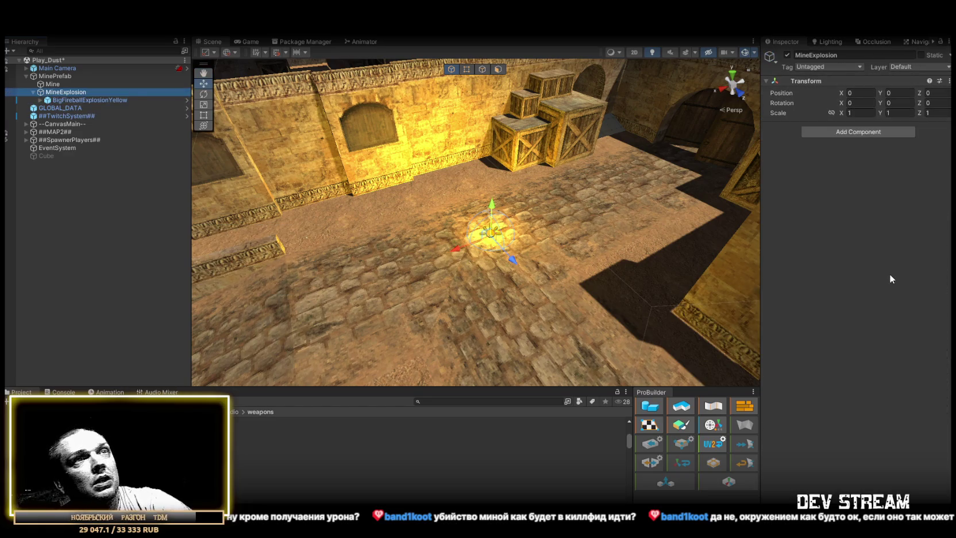
pyautogui.click(860, 131)
# Add a Sphere Collider to MineExplosion.
pyautogui.write('c')
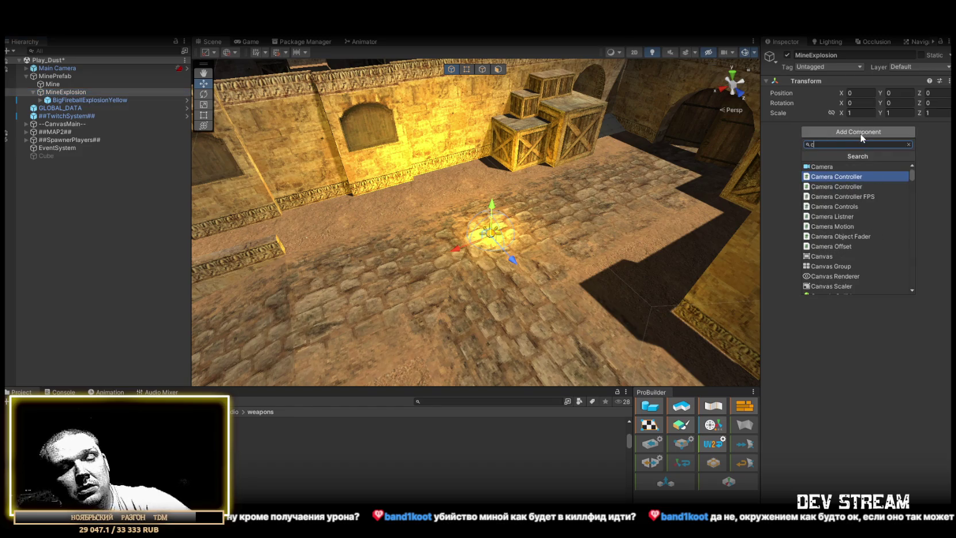
pyautogui.write('oll')
pyautogui.scroll(-3, 858, 213)
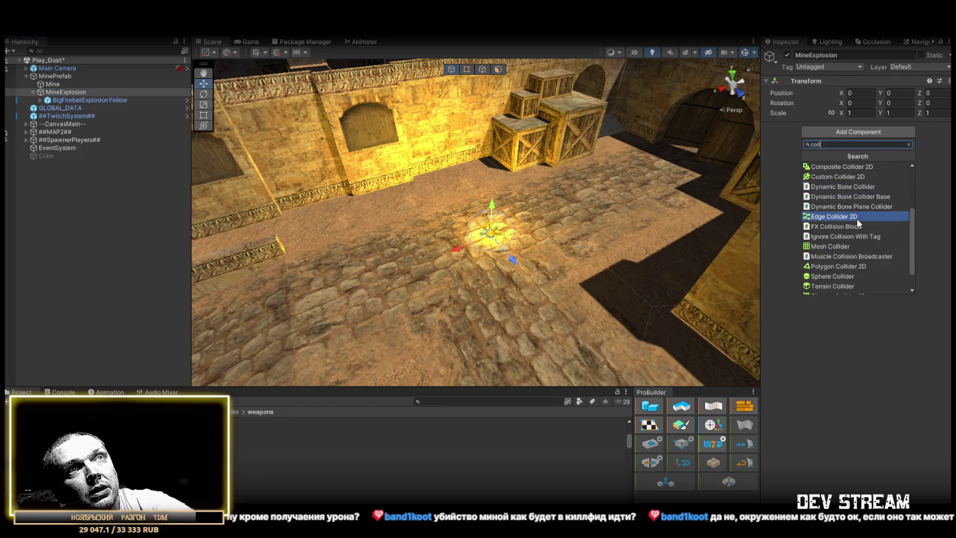
pyautogui.click(834, 276)
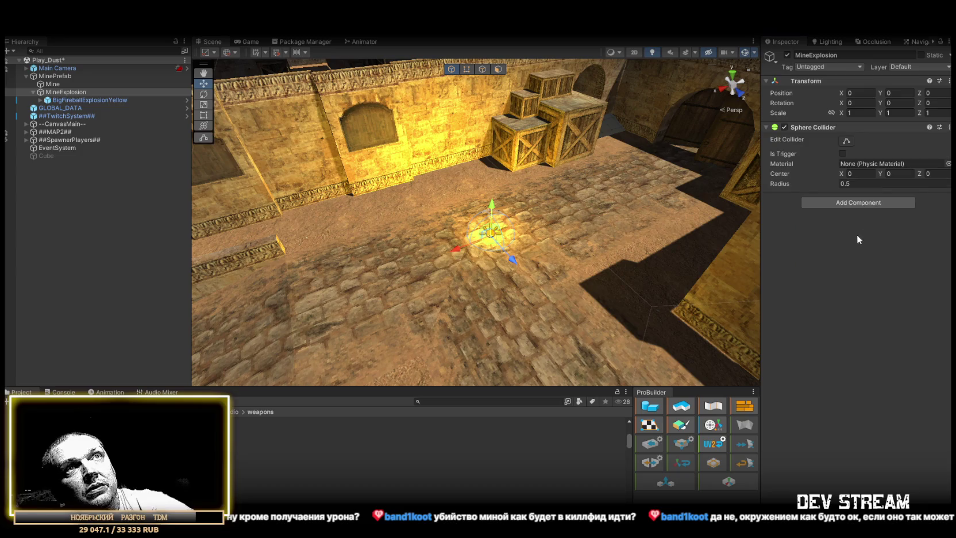
# Add the Environmental Damage Trigger script, tick Is Trigger, and select its 10000 Damage value.
pyautogui.click(868, 201)
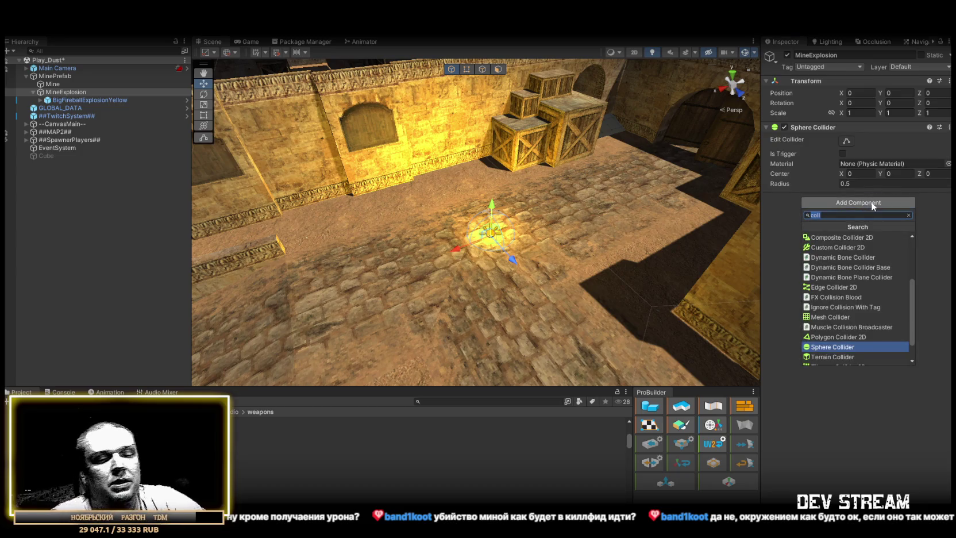
pyautogui.write('envo')
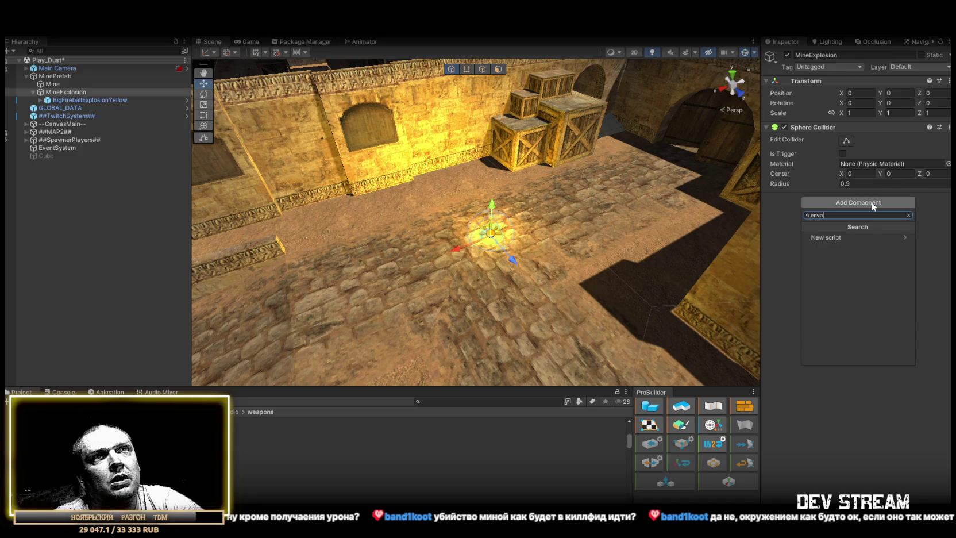
pyautogui.press('BackSpace')
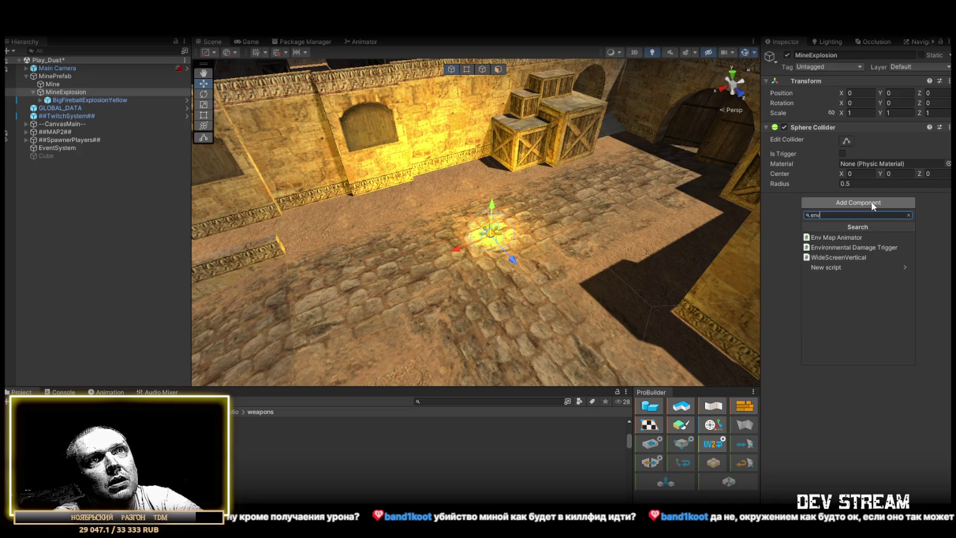
pyautogui.click(838, 247)
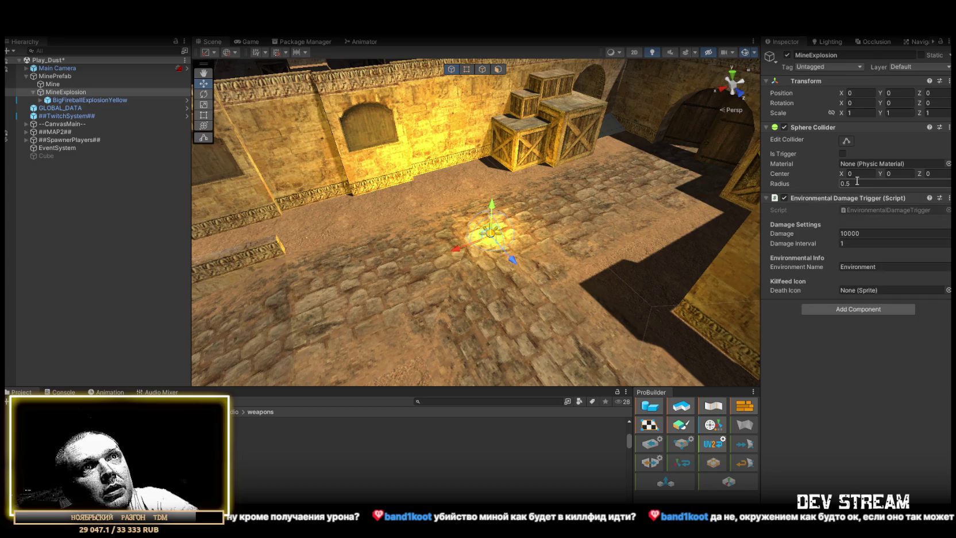
pyautogui.click(842, 154)
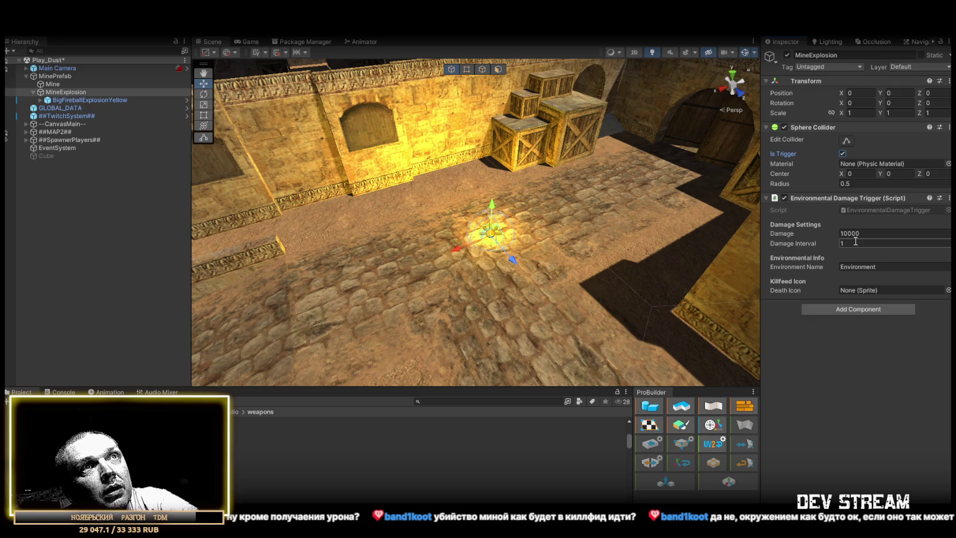
pyautogui.click(874, 232)
pyautogui.click(874, 232)
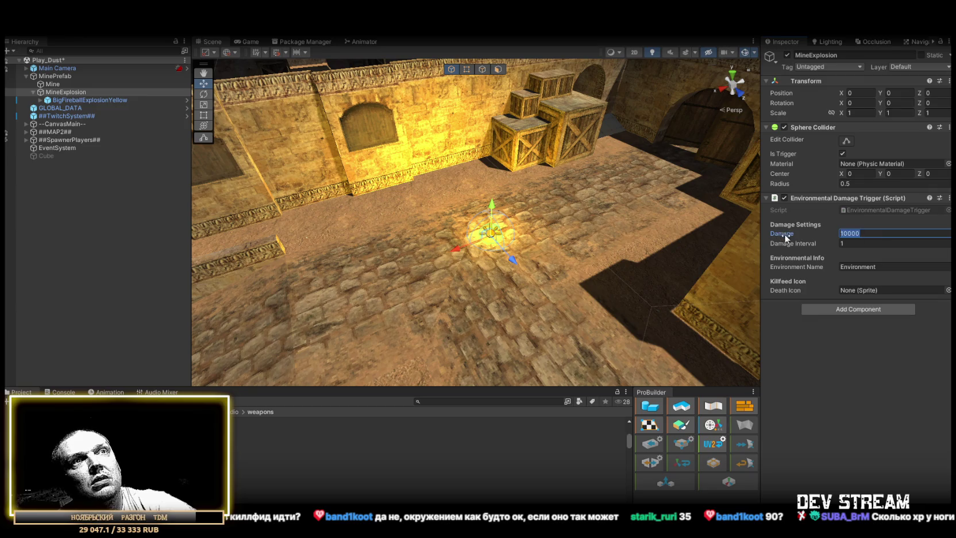
# Reselect MineExplosion and change the Environmental Damage Trigger's Damage to 75.
pyautogui.moveTo(823, 241)
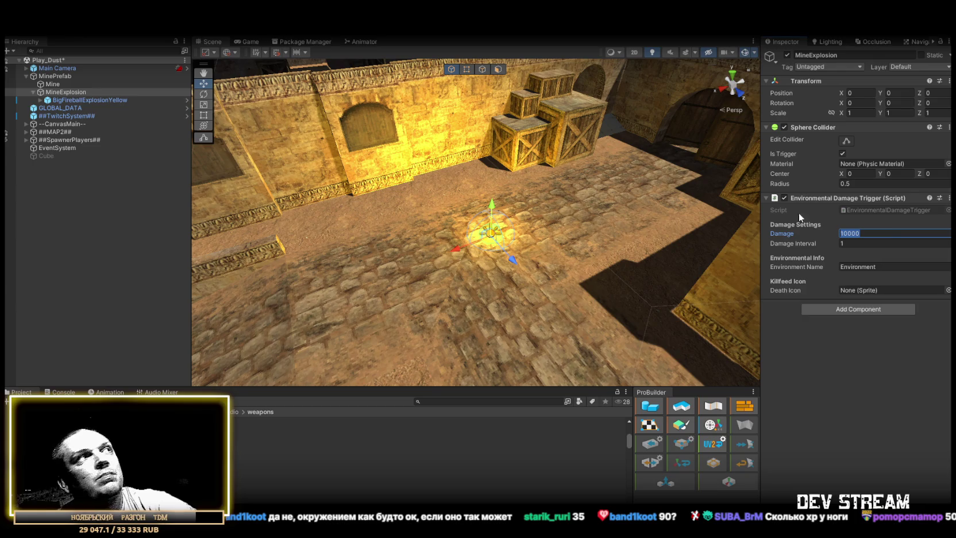
pyautogui.click(67, 100)
pyautogui.click(66, 92)
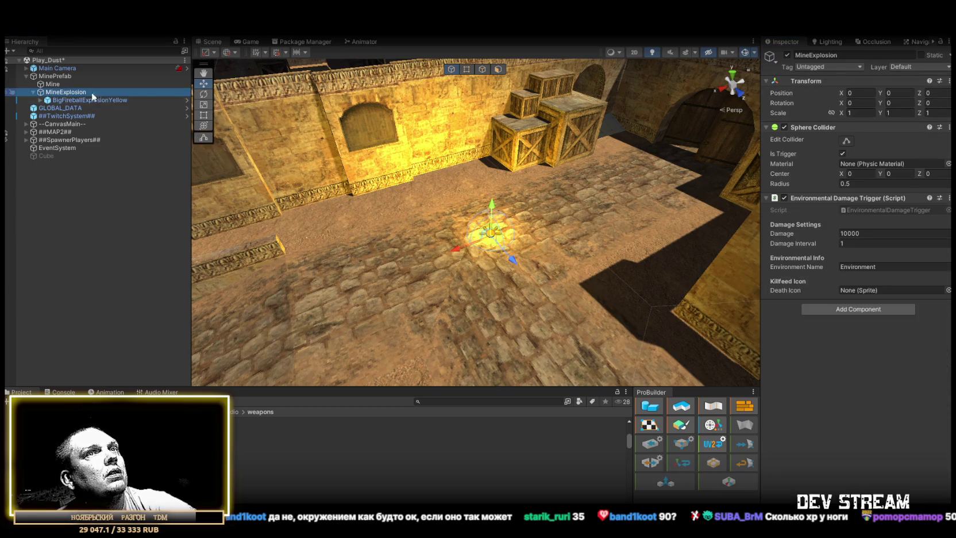
pyautogui.click(872, 231)
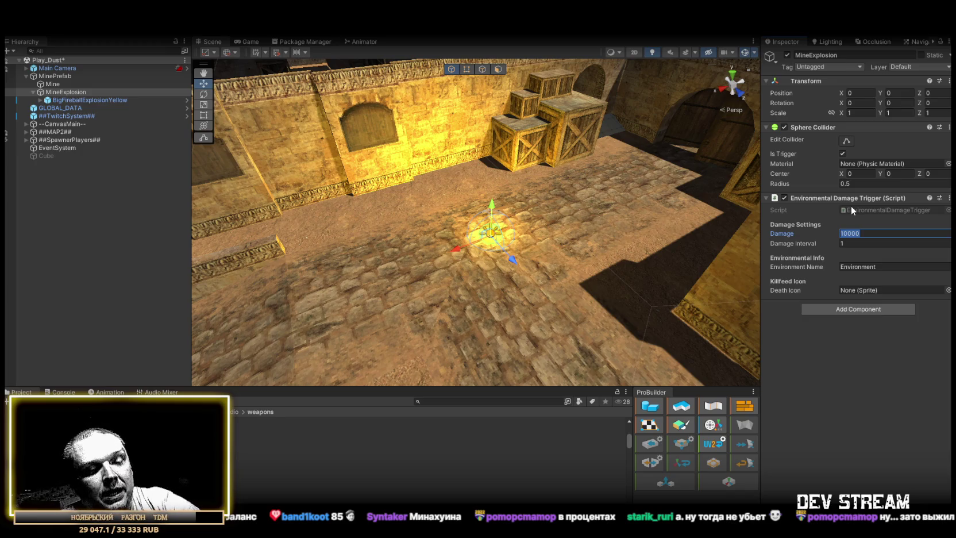
pyautogui.write('75')
pyautogui.click(853, 362)
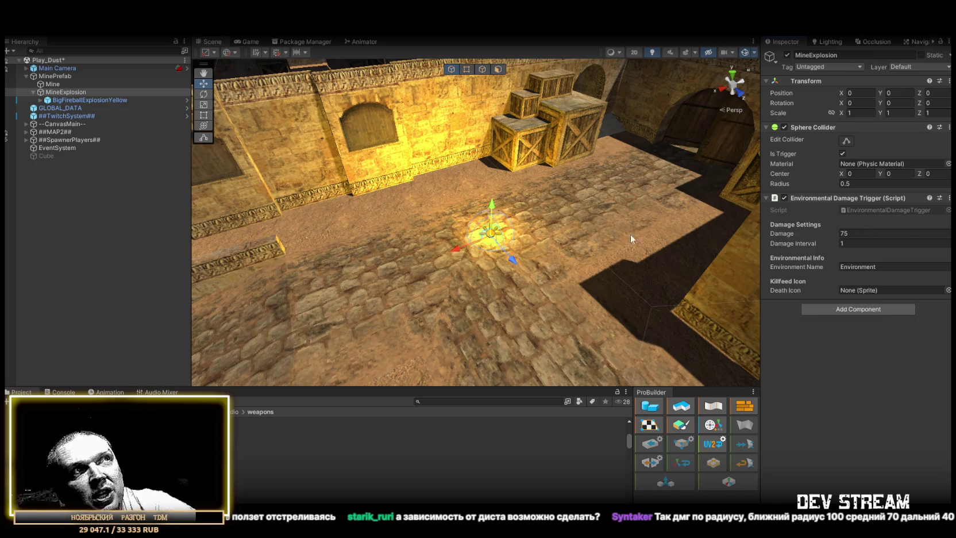
pyautogui.scroll(3, 570, 221)
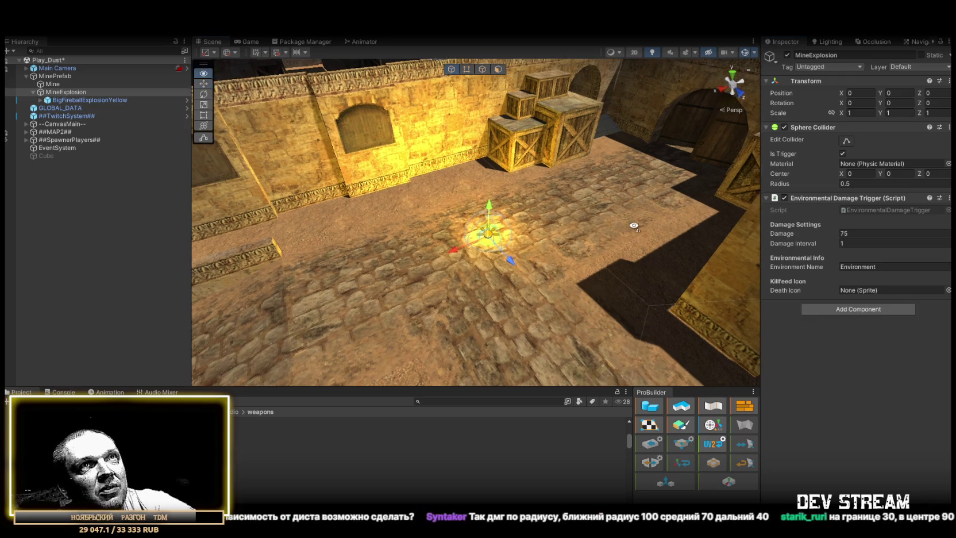
# Set the Sphere Collider Radius to 4.6 and check the enlarged gizmo in the Scene view.
pyautogui.doubleClick(847, 183)
pyautogui.write('5')
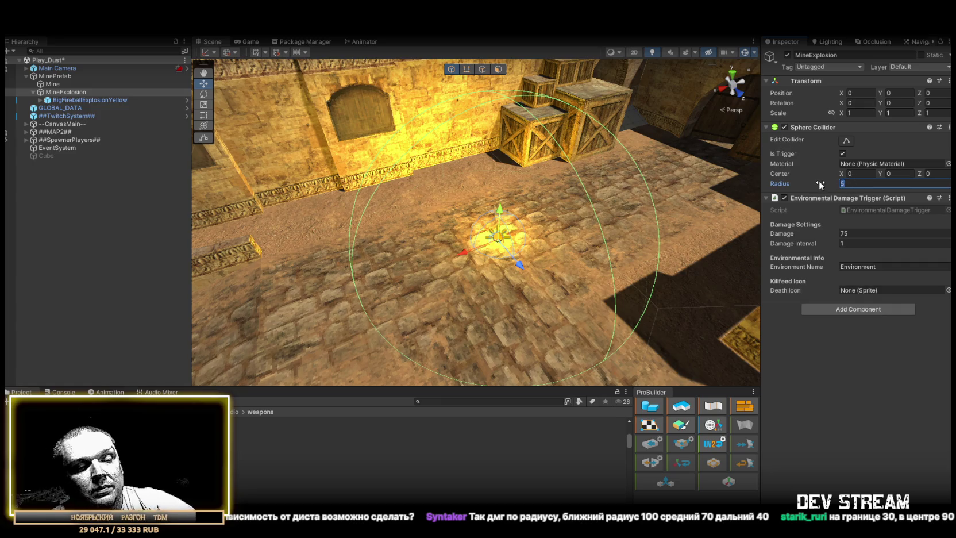
pyautogui.write('4.6')
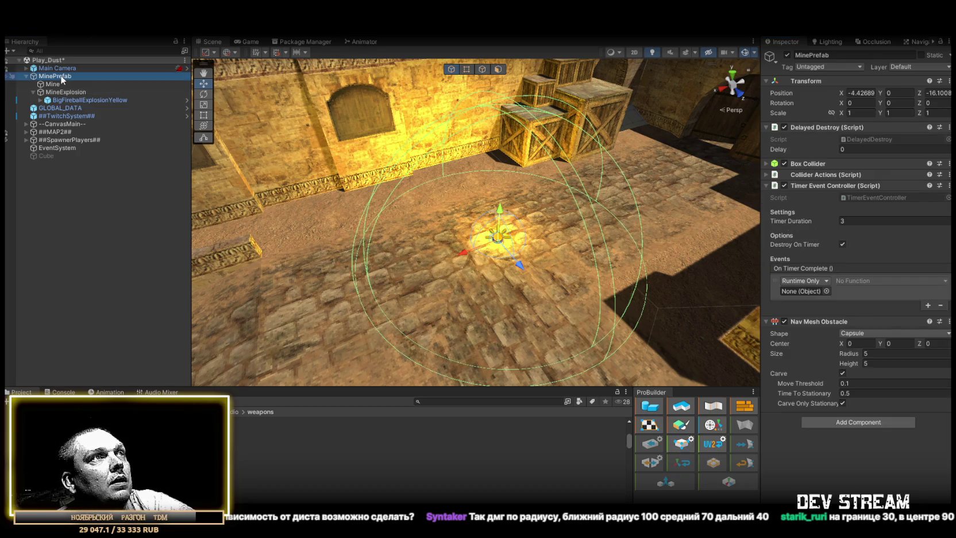
pyautogui.moveTo(253, 187)
pyautogui.mouseDown()
pyautogui.moveTo(253, 202)
pyautogui.moveTo(402, 207)
pyautogui.moveTo(517, 287)
pyautogui.mouseUp()
pyautogui.click(531, 302)
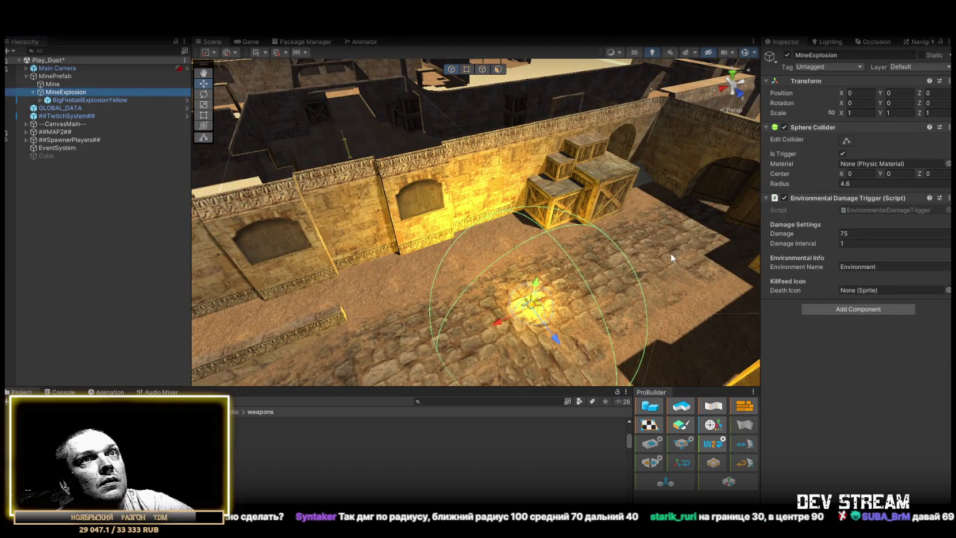
pyautogui.press('q')
pyautogui.scroll(5, 517, 259)
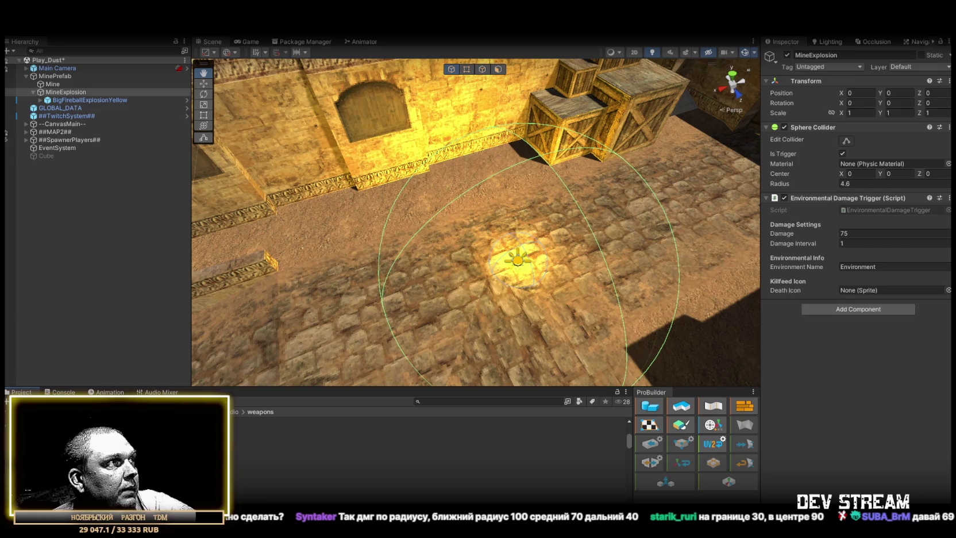
pyautogui.doubleClick(115, 425)
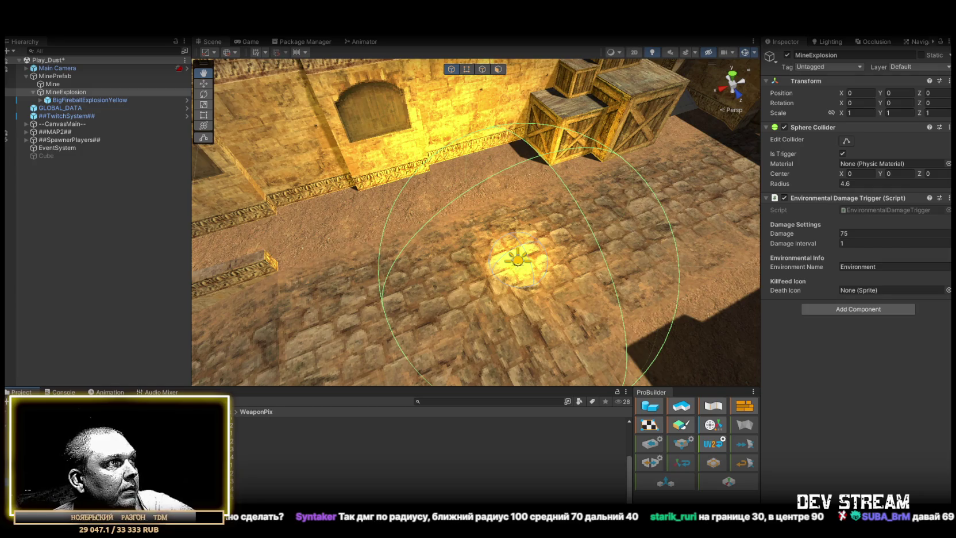
# Open the TRC_weapon.psd icon from the WeaponPix folder in Photoshop.
pyautogui.doubleClick(290, 438)
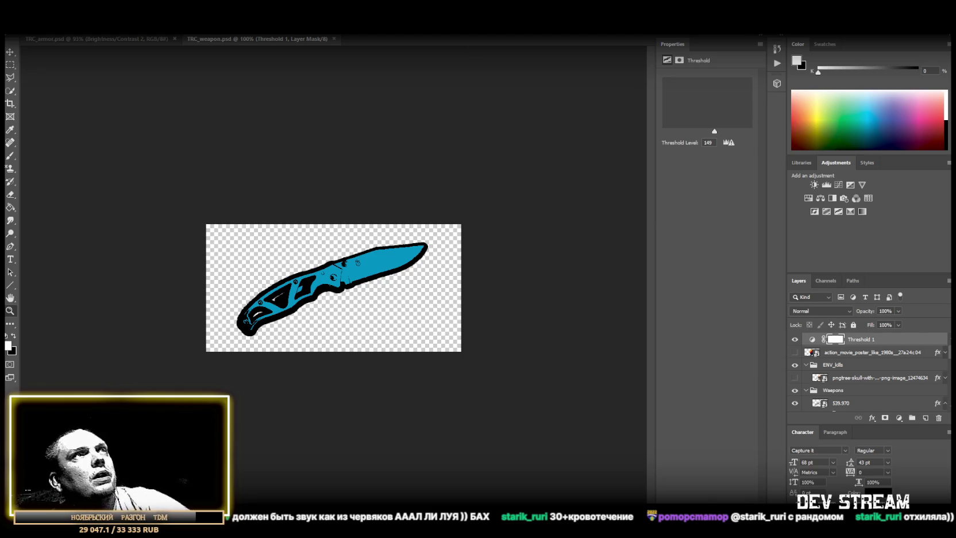
# Hide the 539.970 knife layer and paste the mine image in as a new layer.
pyautogui.scroll(-1, 841, 379)
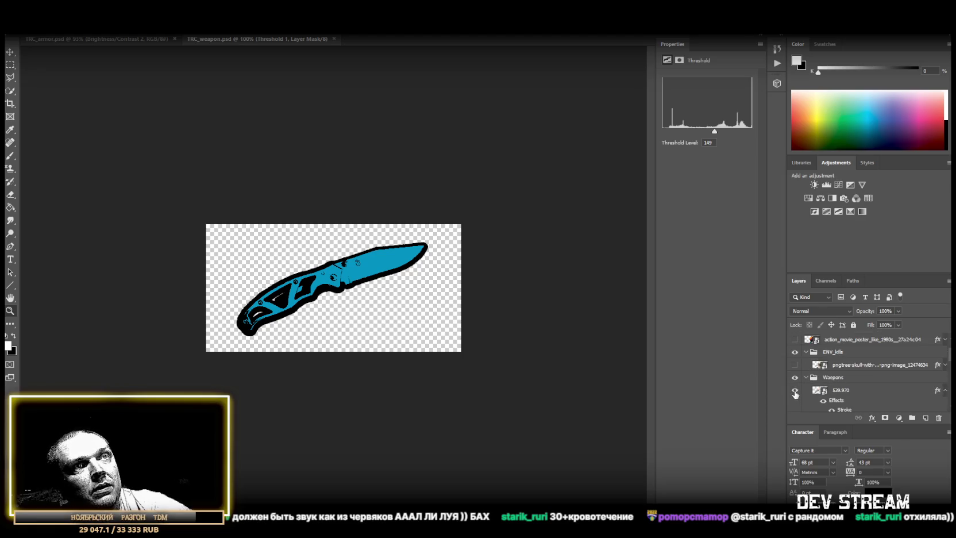
pyautogui.click(795, 393)
pyautogui.hotkey('ctrl', 'v')
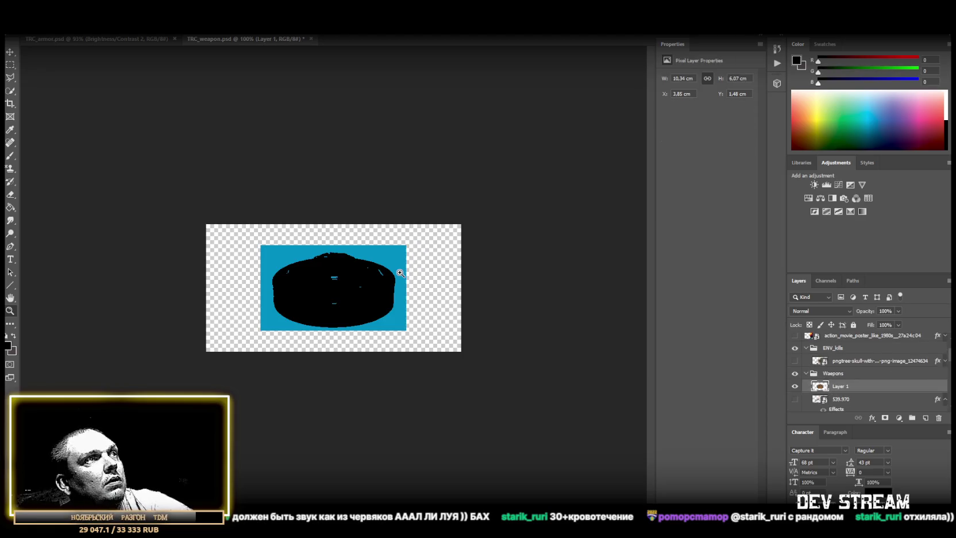
pyautogui.rightClick(845, 388)
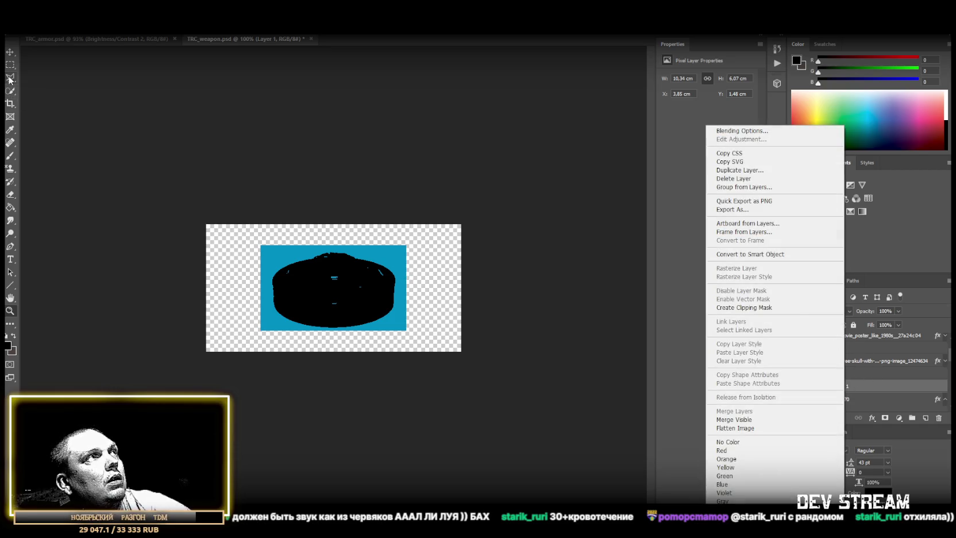
pyautogui.click(88, 102)
# Delete the blue background around the black mine to transparency.
pyautogui.click(9, 92)
pyautogui.moveTo(247, 257)
pyautogui.mouseDown()
pyautogui.moveTo(284, 236)
pyautogui.moveTo(244, 267)
pyautogui.moveTo(250, 324)
pyautogui.moveTo(418, 339)
pyautogui.moveTo(380, 342)
pyautogui.moveTo(430, 277)
pyautogui.mouseUp()
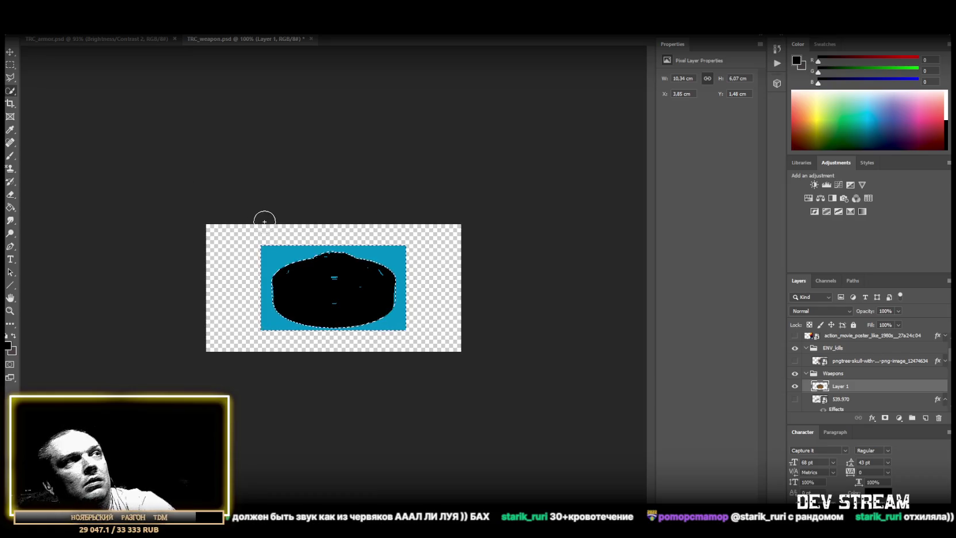
pyautogui.press('Delete')
# Select around the black mine and cut it into its own layer, Layer 2.
pyautogui.click(9, 64)
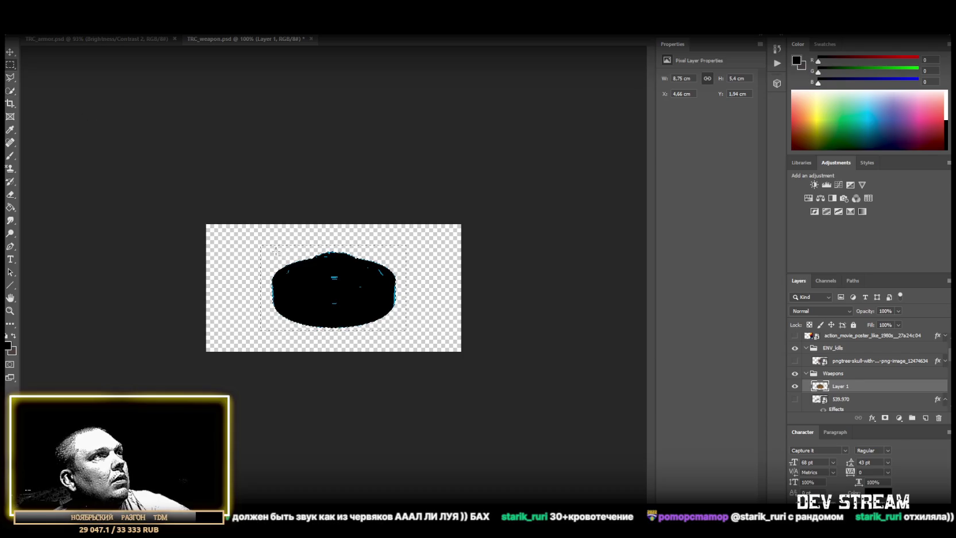
pyautogui.moveTo(266, 247); pyautogui.dragTo(404, 330)
pyautogui.rightClick(334, 289)
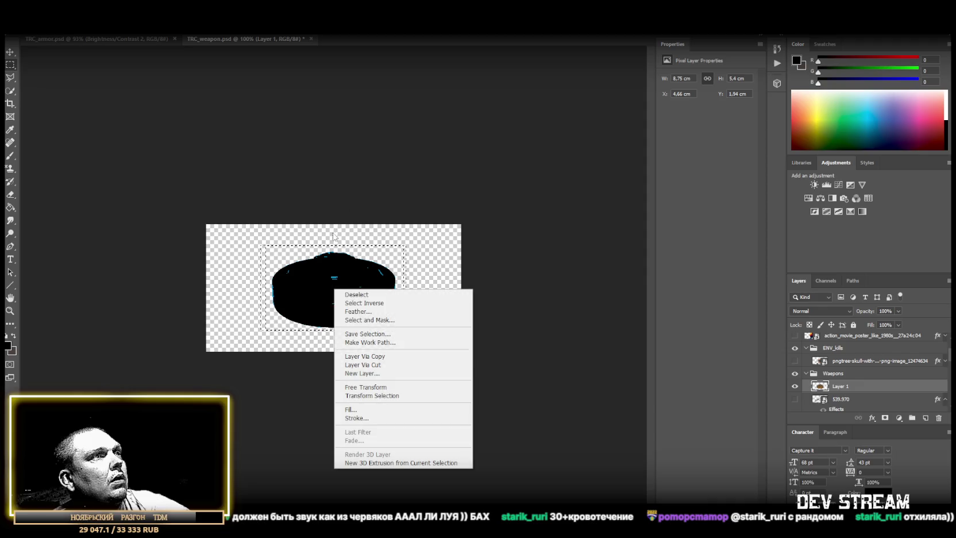
pyautogui.click(368, 365)
pyautogui.click(466, 203)
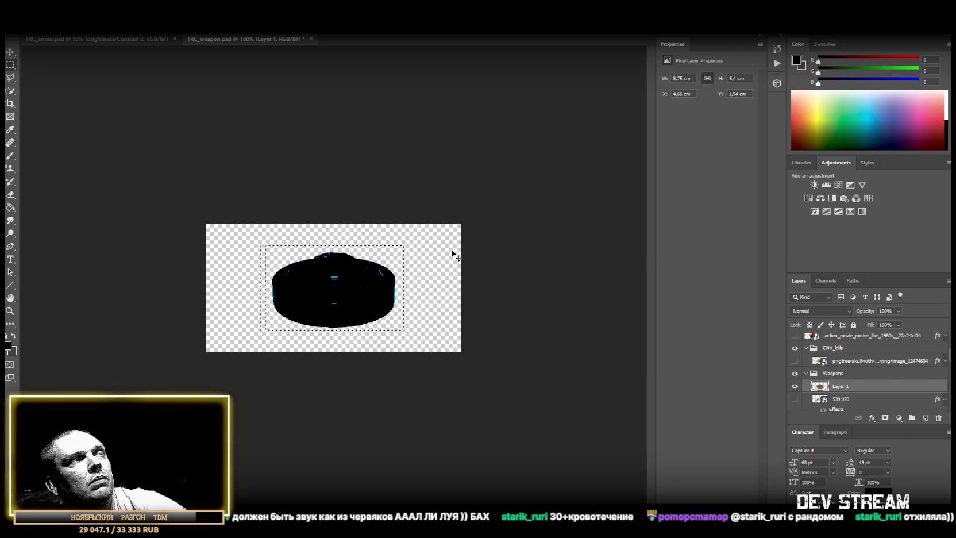
pyautogui.rightClick(19, 73)
pyautogui.click(40, 77)
pyautogui.click(280, 248)
pyautogui.moveTo(265, 248)
pyautogui.mouseDown()
pyautogui.moveTo(413, 339)
pyautogui.moveTo(401, 329)
pyautogui.mouseUp()
pyautogui.rightClick(345, 297)
pyautogui.click(385, 375)
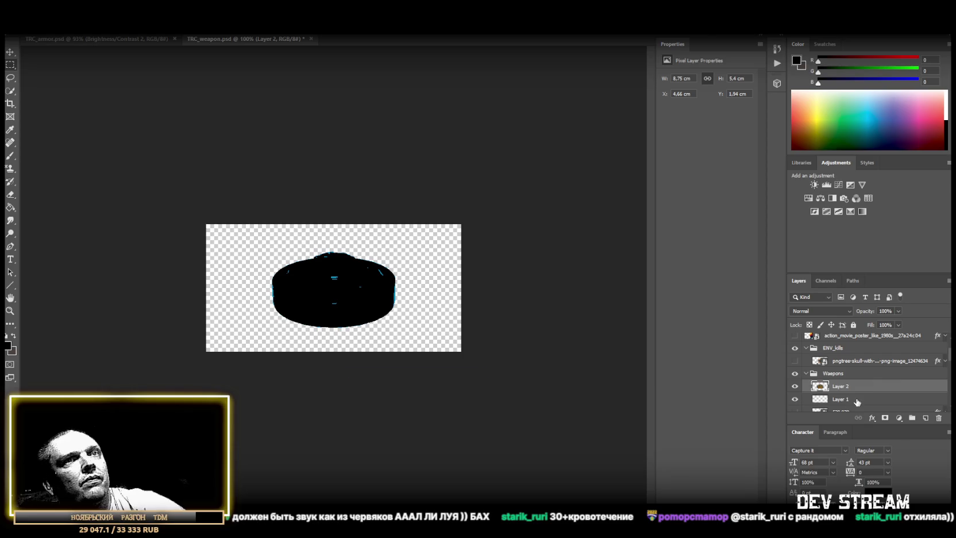
# Copy the 539.970 layer's stroke style and paste it onto Layer 2.
pyautogui.click(840, 388)
pyautogui.click(842, 374)
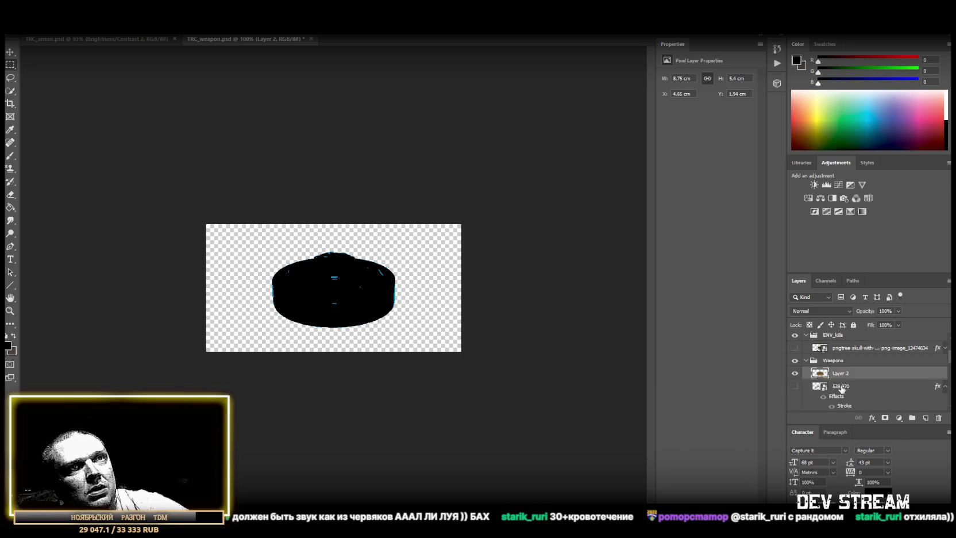
pyautogui.rightClick(843, 374)
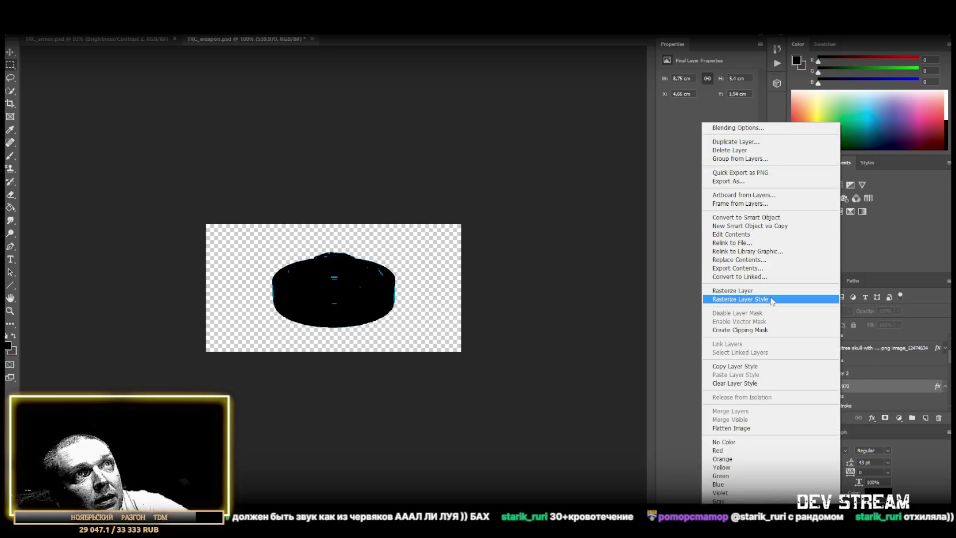
pyautogui.click(758, 366)
pyautogui.click(840, 374)
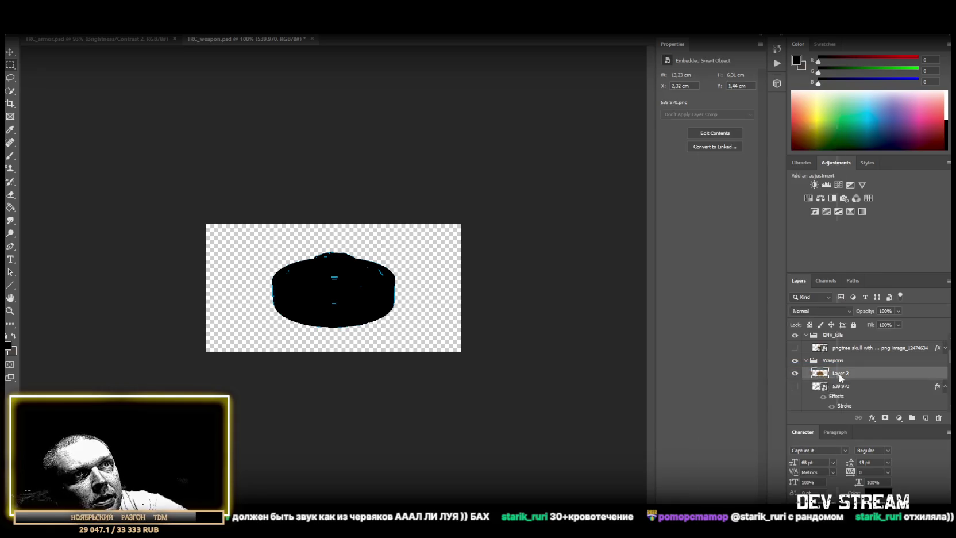
pyautogui.rightClick(840, 374)
pyautogui.click(733, 355)
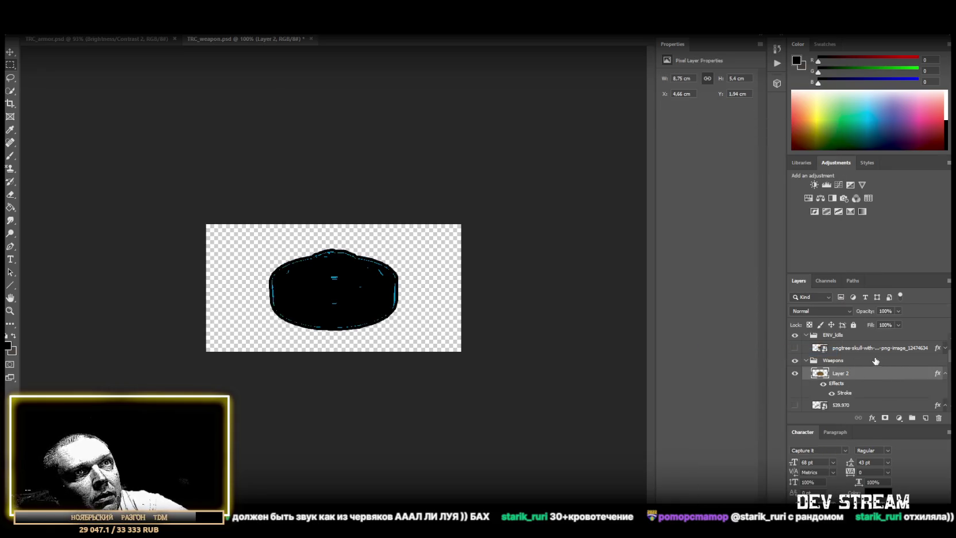
pyautogui.scroll(2, 845, 350)
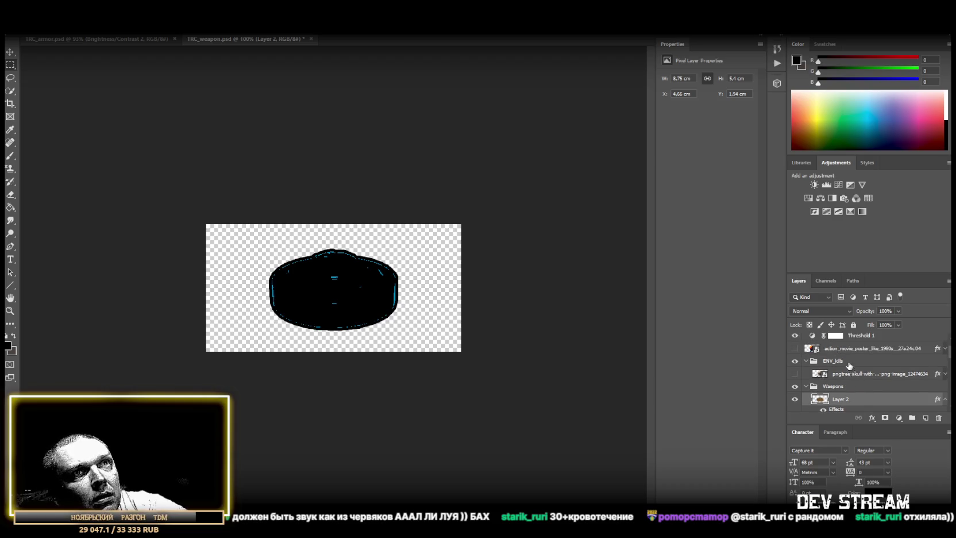
pyautogui.scroll(1, 849, 368)
pyautogui.click(859, 349)
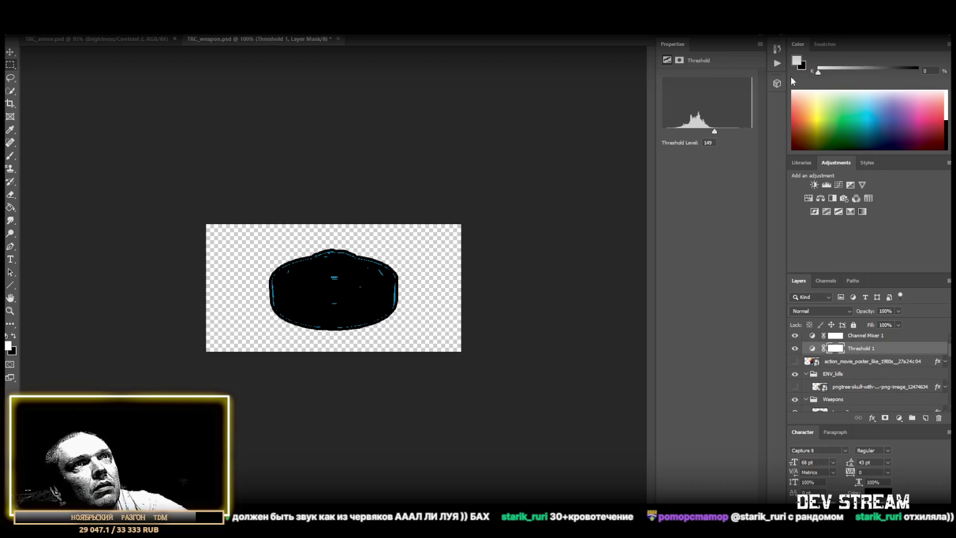
# Lower the Threshold 1 level to 92 so the mine's blue detail shows.
pyautogui.moveTo(714, 133); pyautogui.dragTo(694, 132)
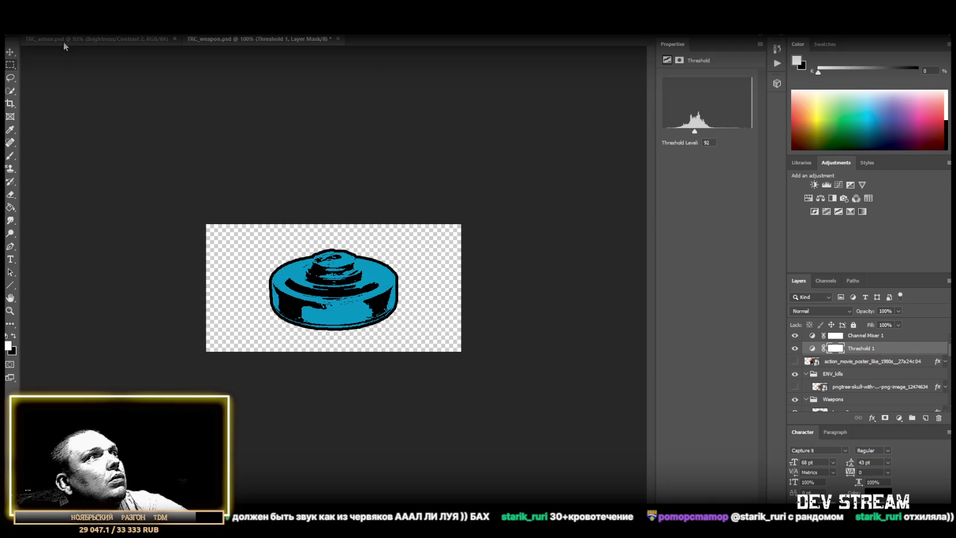
pyautogui.click(27, 29)
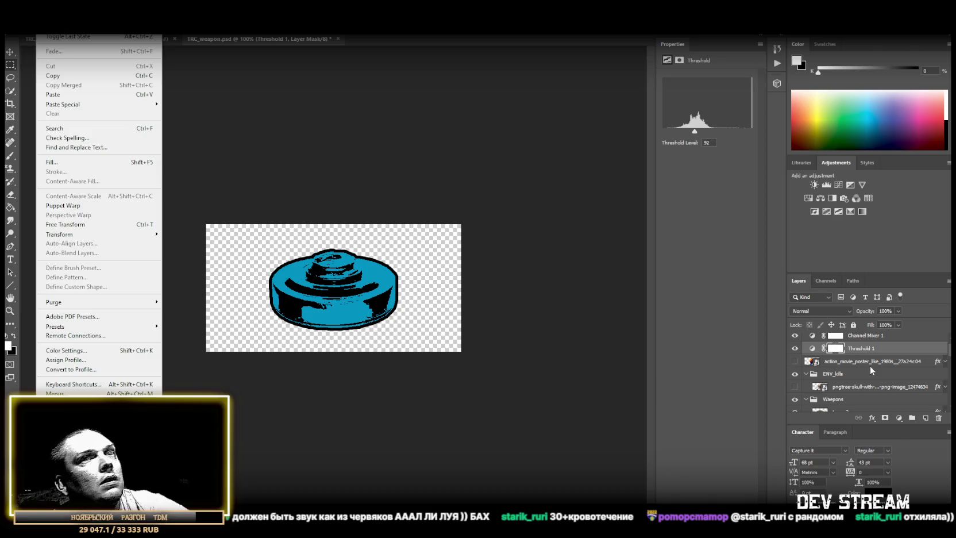
pyautogui.click(848, 393)
pyautogui.scroll(-2, 850, 392)
# Convert Layer 2 to a smart object and scale it to fill the canvas height, centred.
pyautogui.rightClick(850, 386)
pyautogui.click(755, 254)
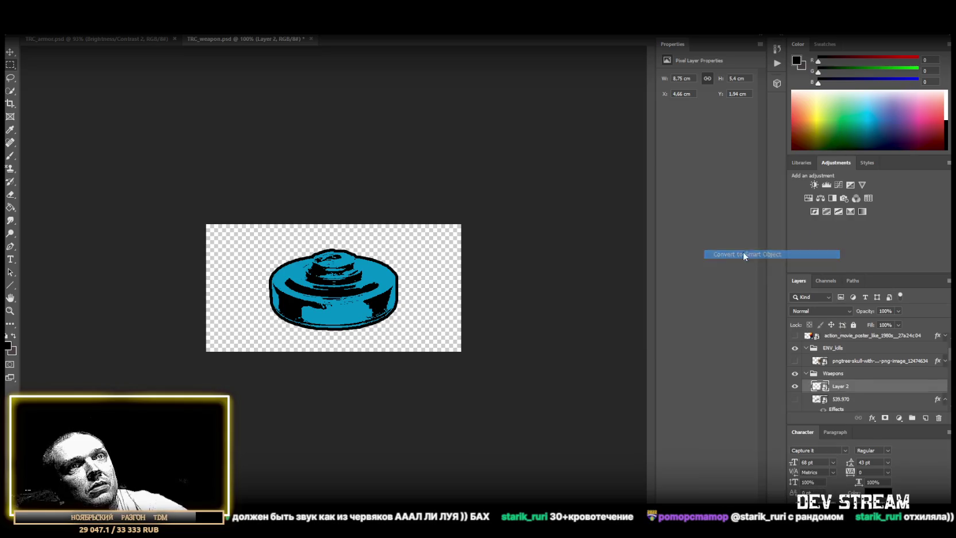
pyautogui.hotkey('ctrl', 't')
pyautogui.moveTo(333, 247)
pyautogui.mouseDown()
pyautogui.moveTo(334, 216)
pyautogui.moveTo(339, 263)
pyautogui.mouseUp()
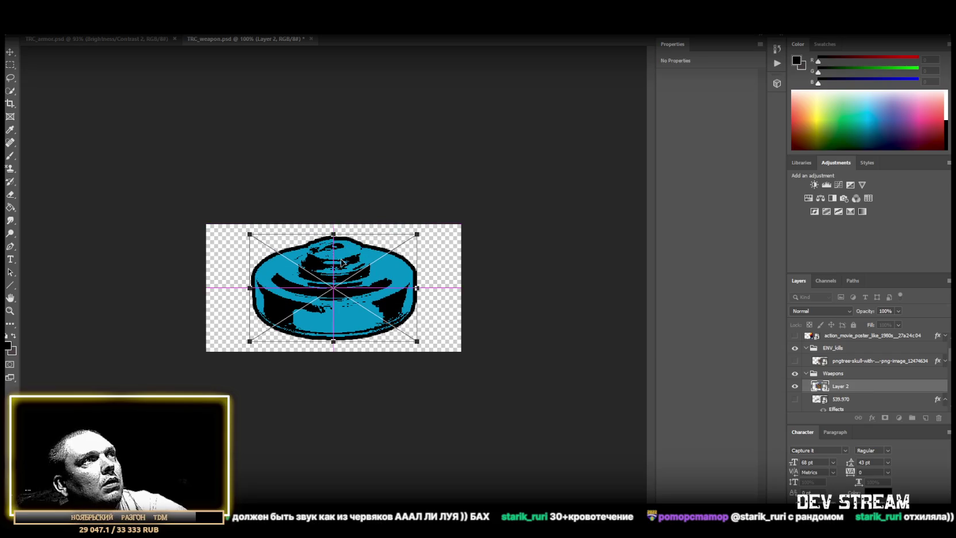
pyautogui.press('Return')
pyautogui.press('m')
# Save the document, then start saving a copy in another format.
pyautogui.hotkey('ctrl', 's')
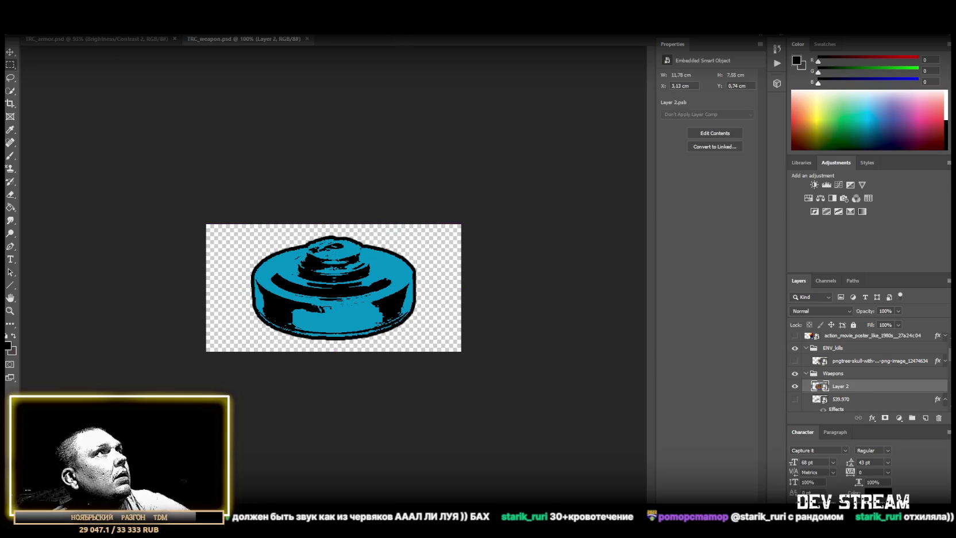
pyautogui.click(29, 26)
pyautogui.click(58, 117)
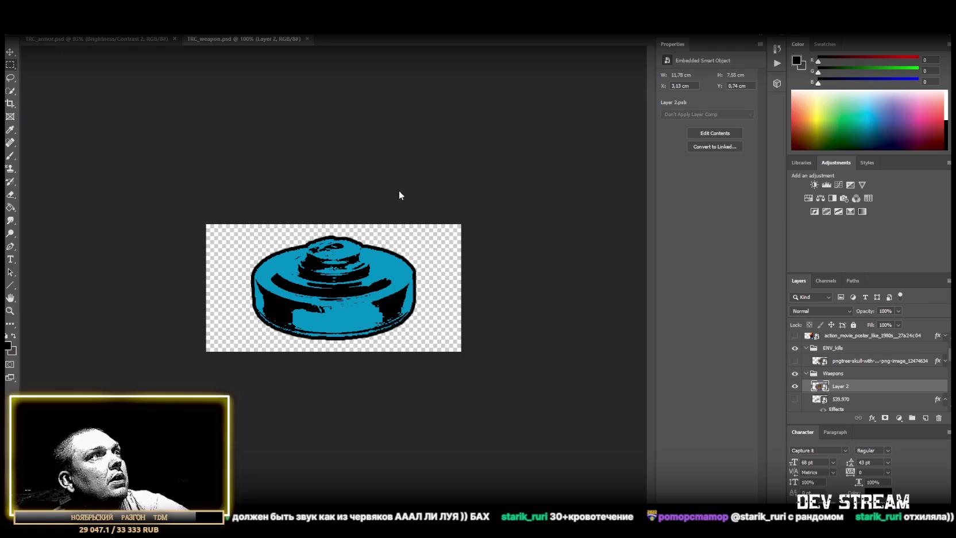
# Save a PNG copy of the mine icon into WeaponPix and return to Unity.
pyautogui.click(290, 414)
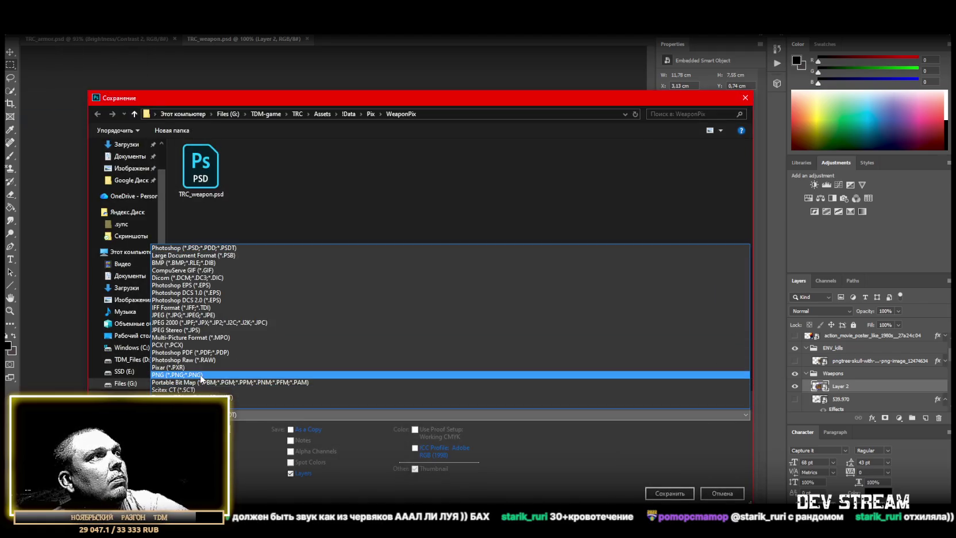
pyautogui.click(234, 375)
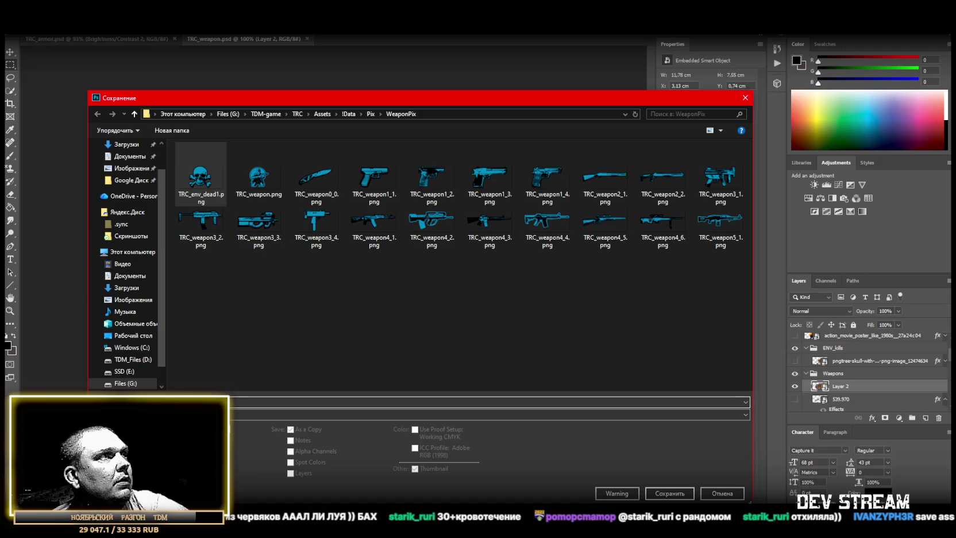
pyautogui.click(674, 494)
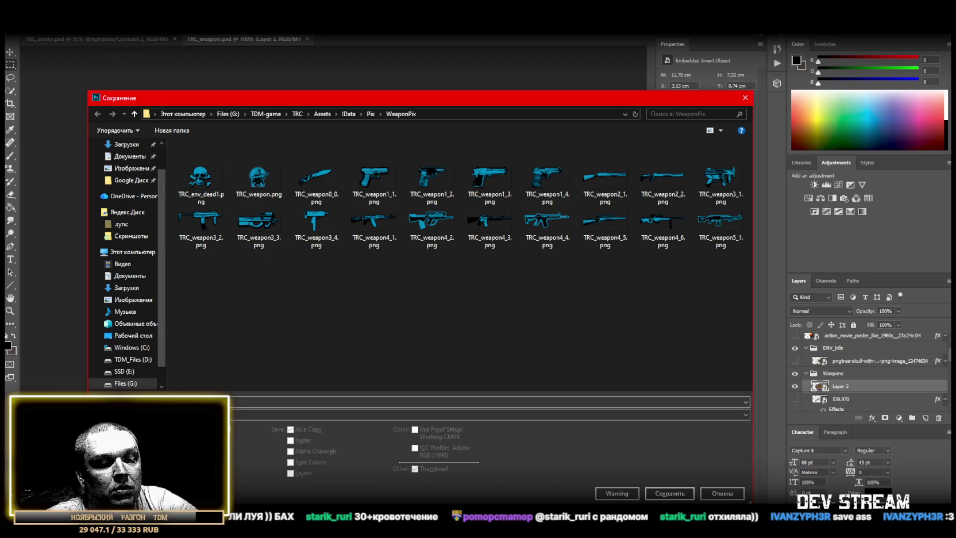
pyautogui.click(674, 496)
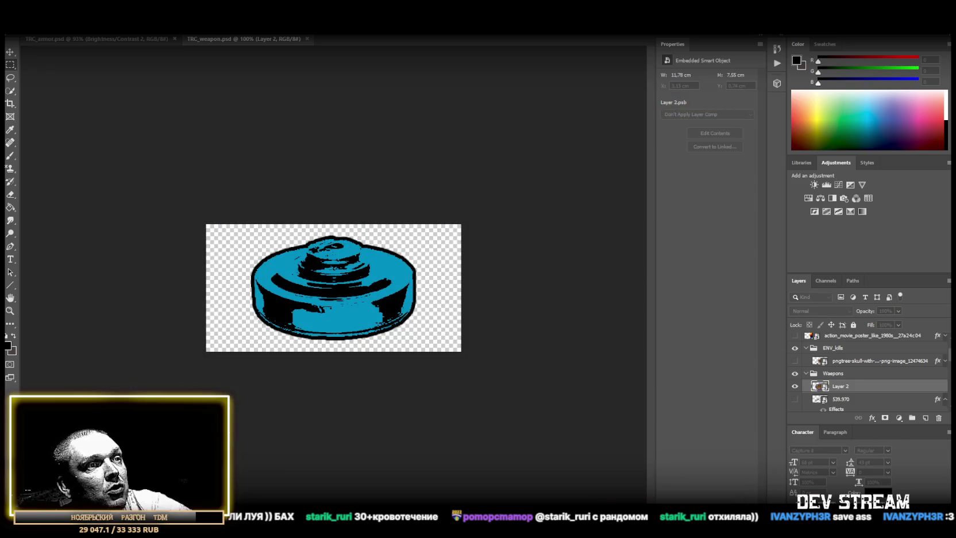
pyautogui.hotkey('alt', 'Tab')
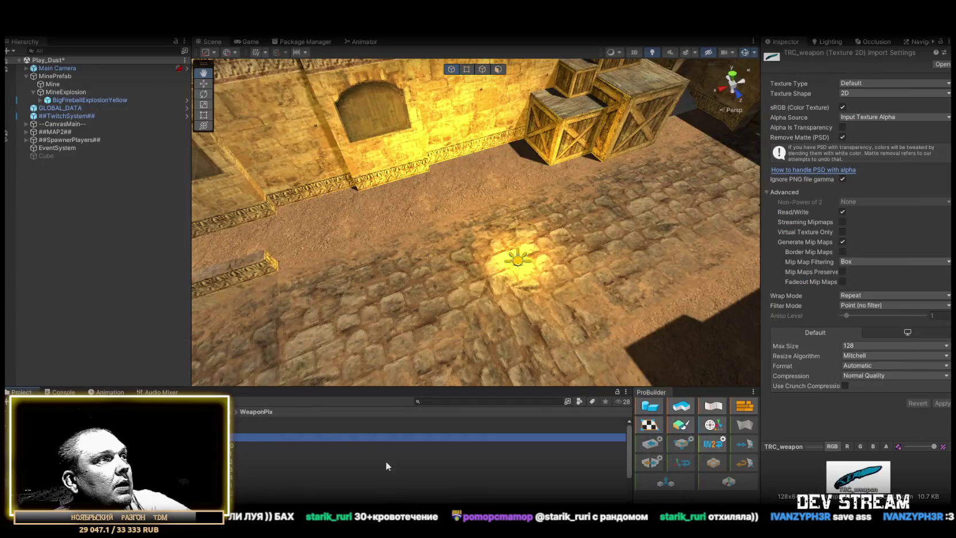
# Set TRC_env_mina to Sprite (2D and UI), Max Size 256, Point filter, Read/Write on, and apply.
pyautogui.click(288, 452)
pyautogui.click(287, 421)
pyautogui.click(287, 428)
pyautogui.click(853, 302)
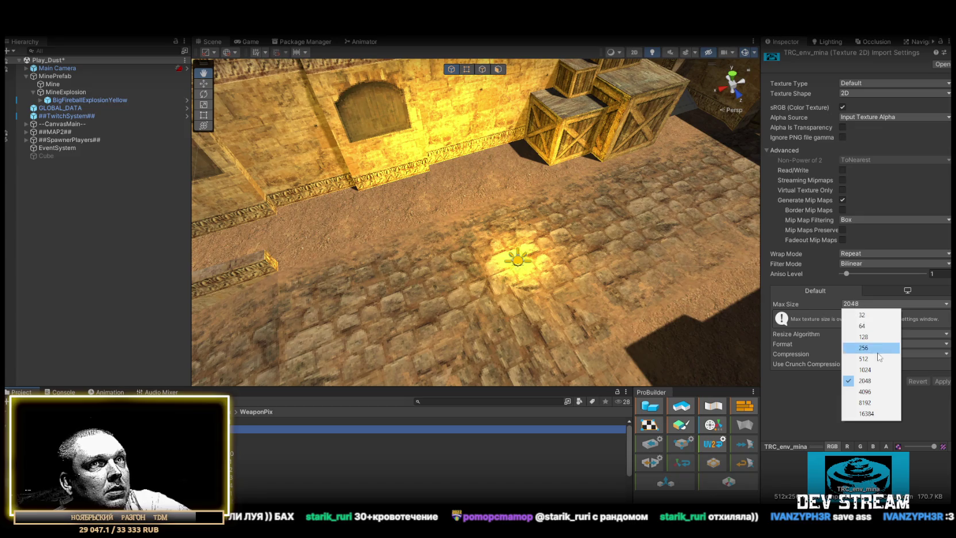
pyautogui.click(861, 347)
pyautogui.click(883, 263)
pyautogui.click(876, 275)
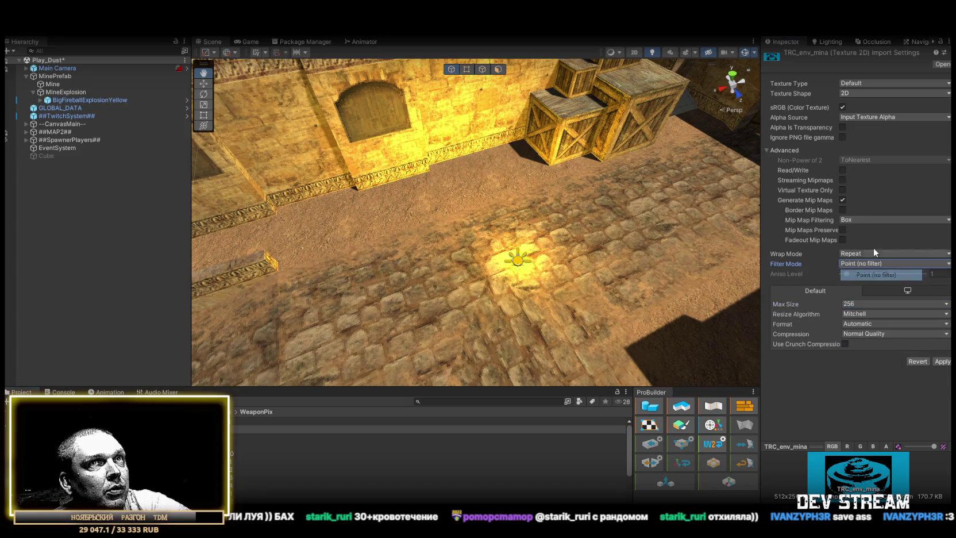
pyautogui.click(864, 83)
pyautogui.click(870, 127)
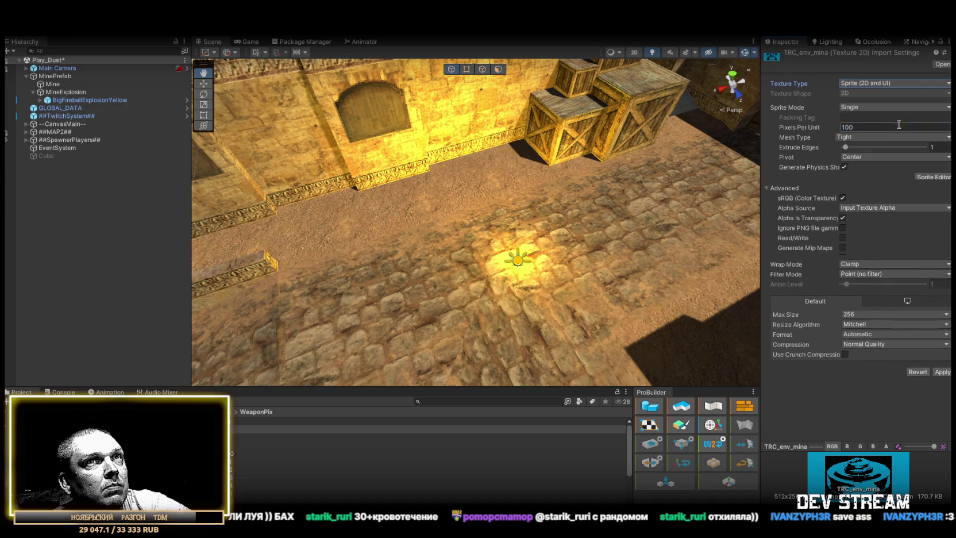
pyautogui.click(842, 229)
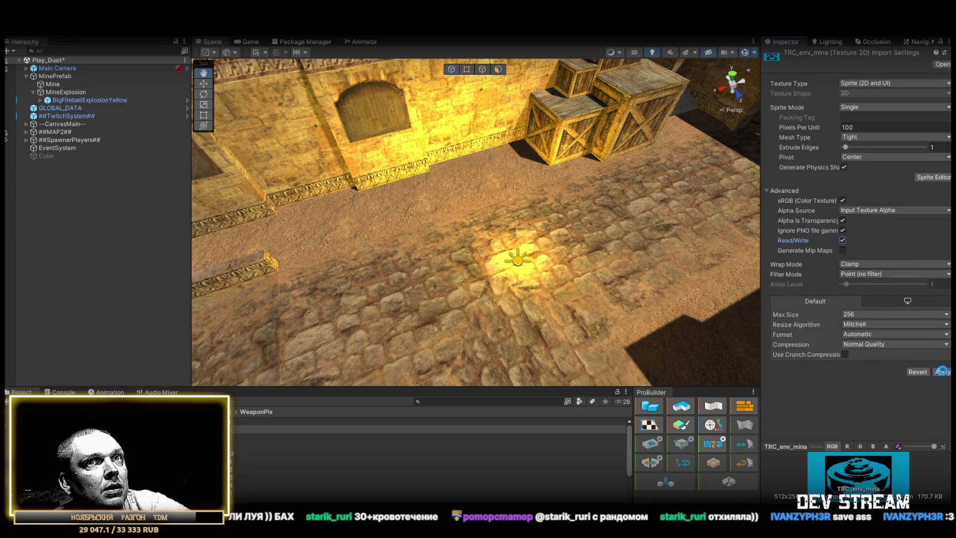
pyautogui.click(942, 372)
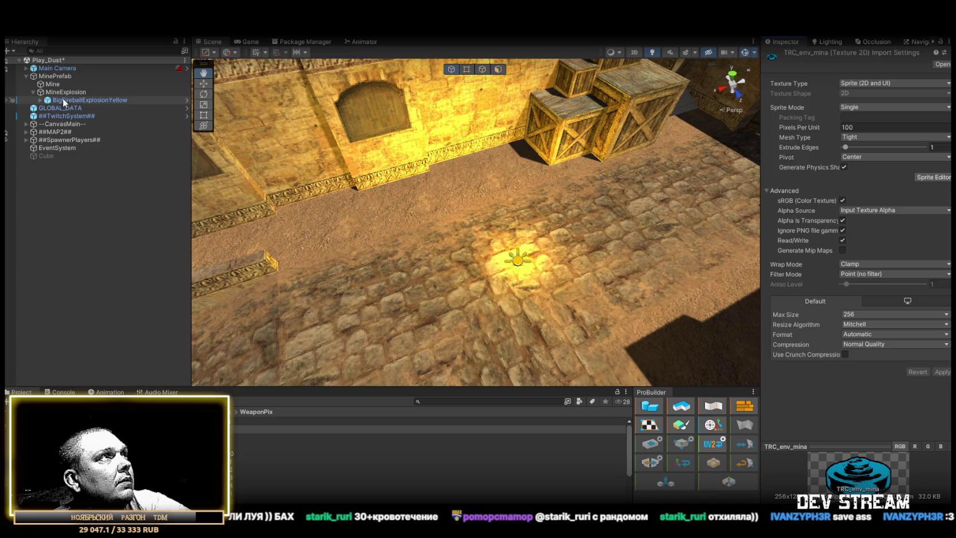
pyautogui.click(65, 92)
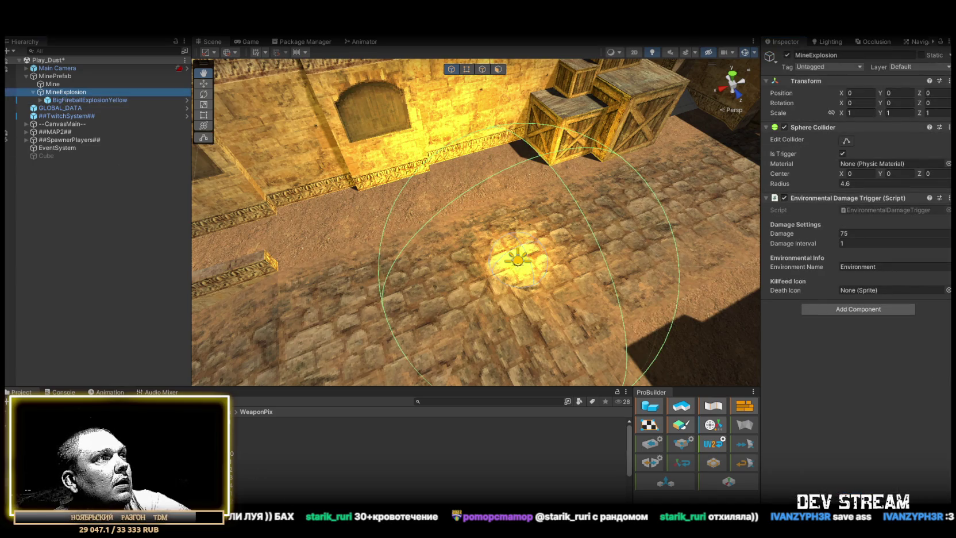
# Assign TRC_env_mina as the death icon and set the Environment Name to 'After Dead Mine'.
pyautogui.moveTo(402, 429)
pyautogui.mouseDown()
pyautogui.moveTo(876, 303)
pyautogui.moveTo(851, 271)
pyautogui.moveTo(855, 291)
pyautogui.mouseUp()
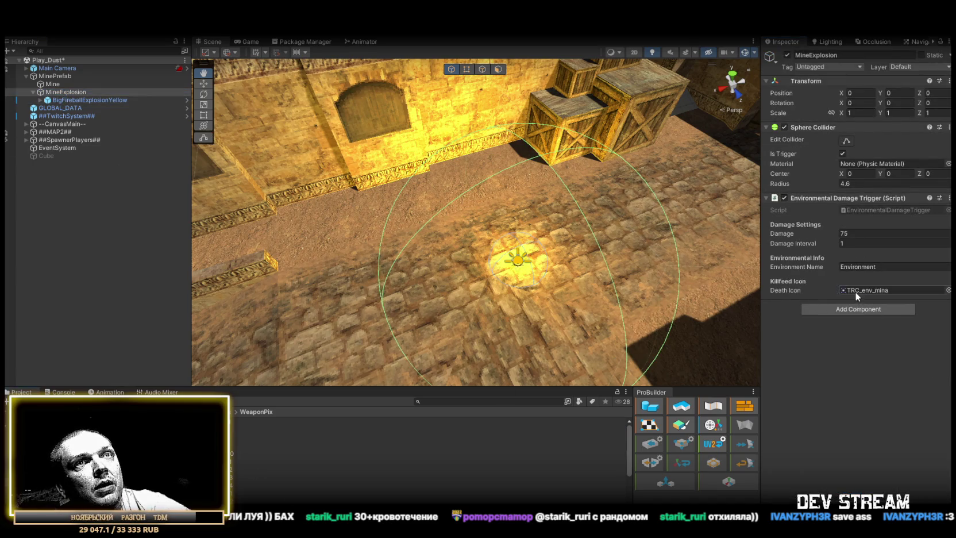
pyautogui.click(884, 267)
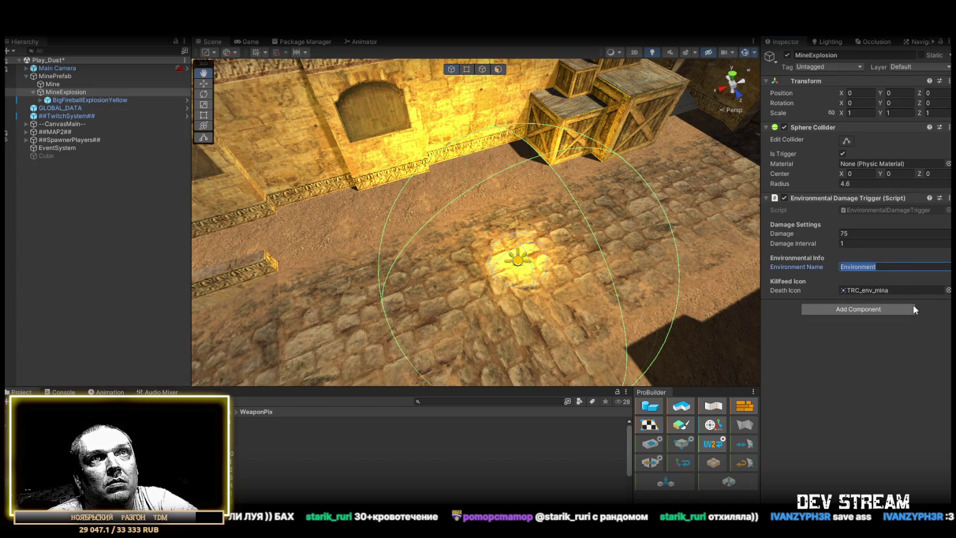
pyautogui.write('After')
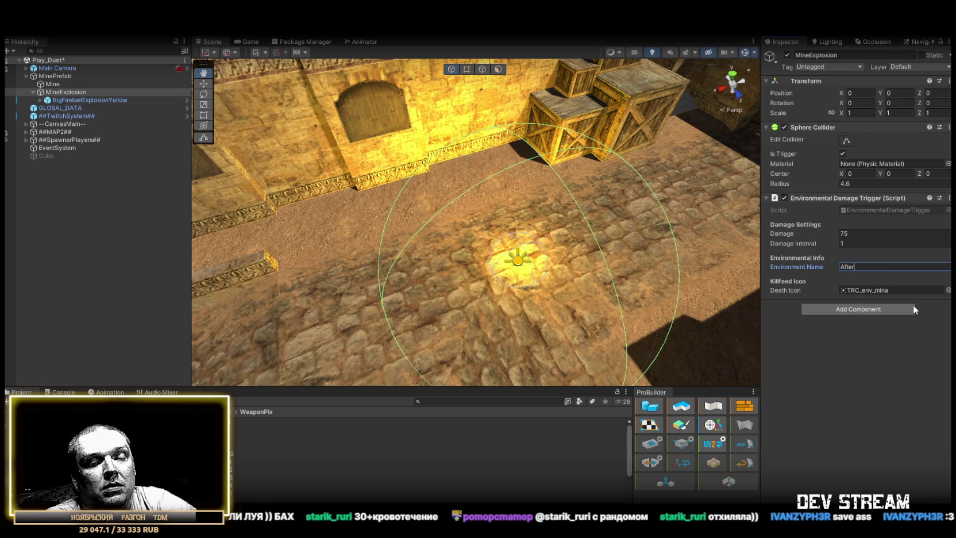
pyautogui.write(' Dead')
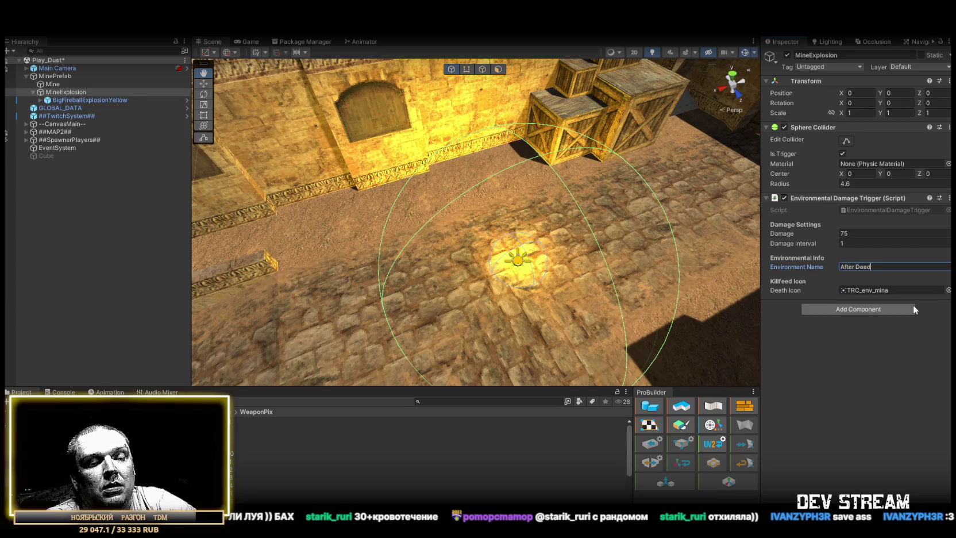
pyautogui.write(' Mine')
pyautogui.click(853, 362)
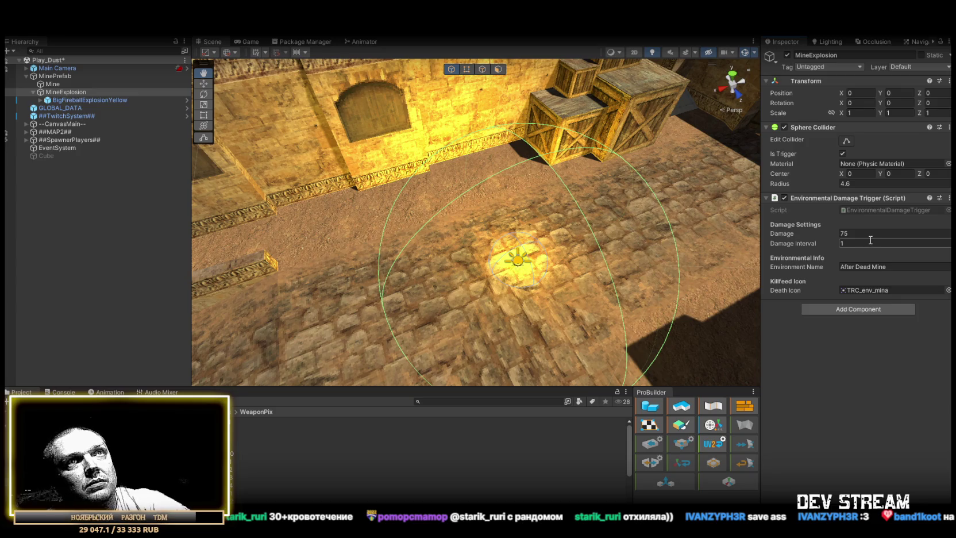
# Add a Delayed Destroy component to MineExplosion, keeping its 1.5 second delay.
pyautogui.click(58, 93)
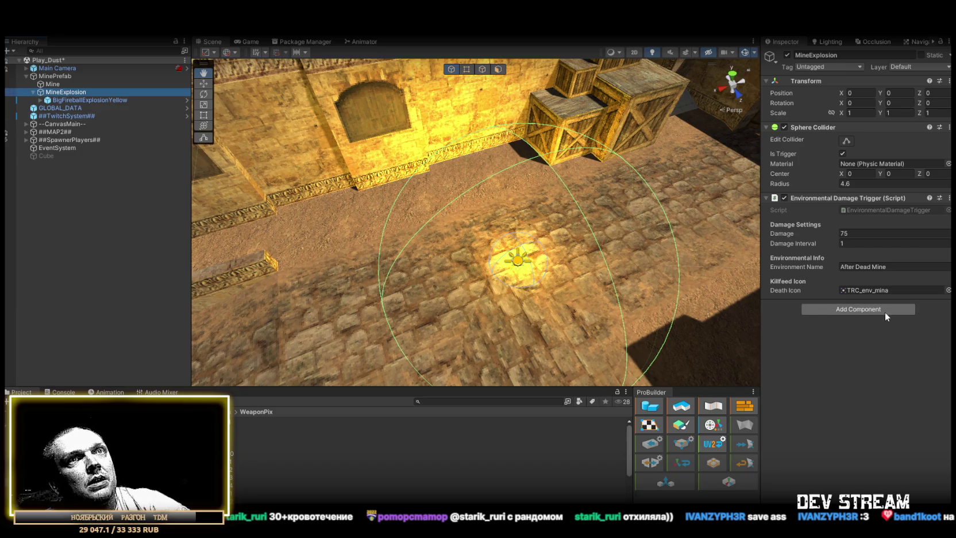
pyautogui.click(885, 311)
pyautogui.write('dest')
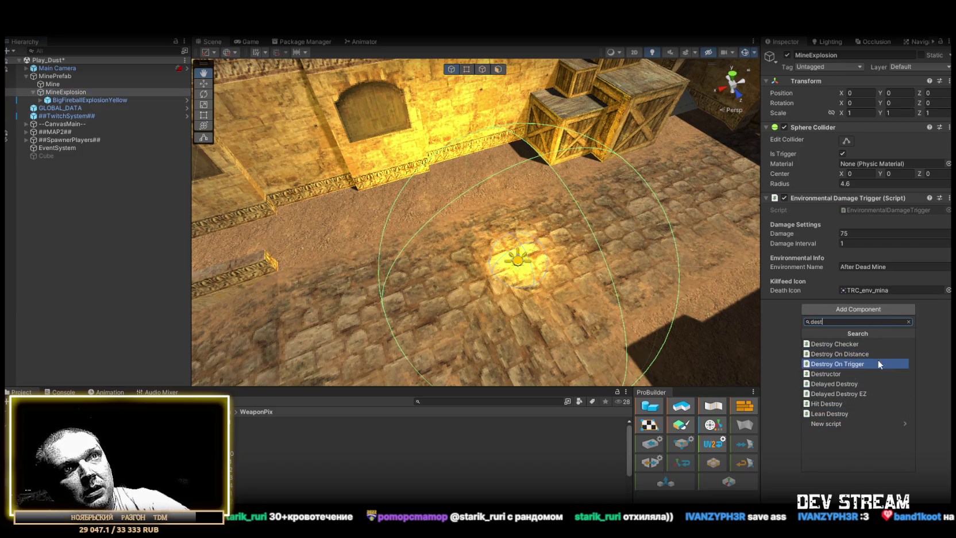
pyautogui.click(860, 384)
pyautogui.write('1.5')
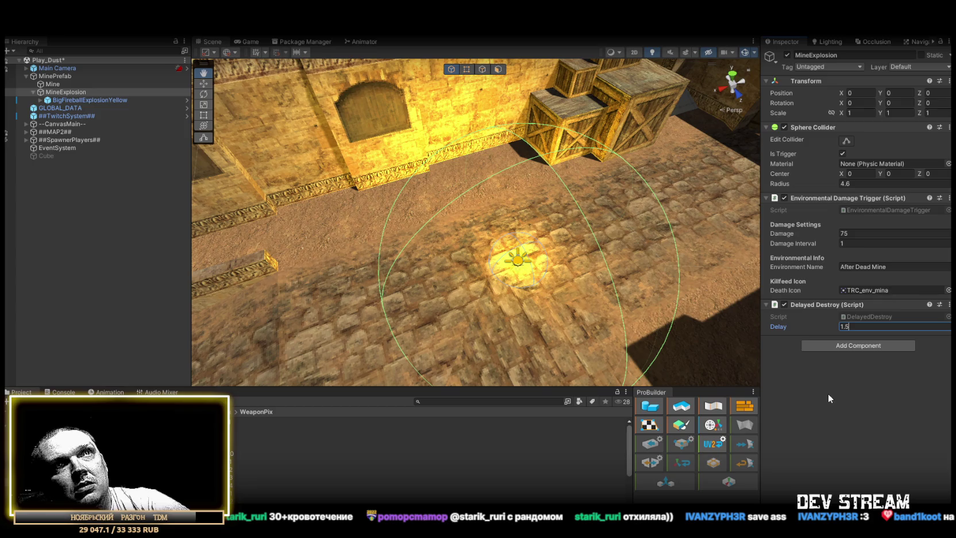
pyautogui.press('Return')
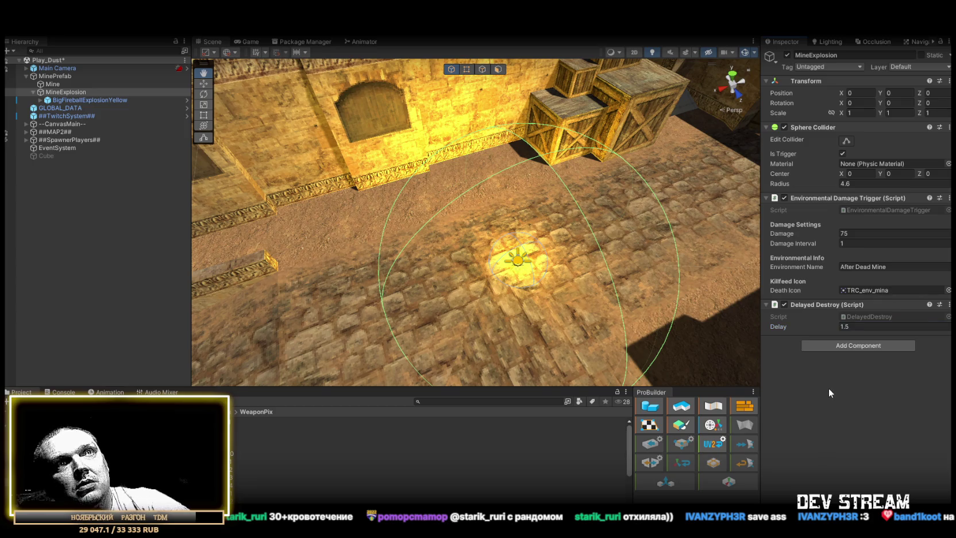
# Leave the damage at 75 and change the Delayed Destroy delay to 1.1.
pyautogui.click(866, 232)
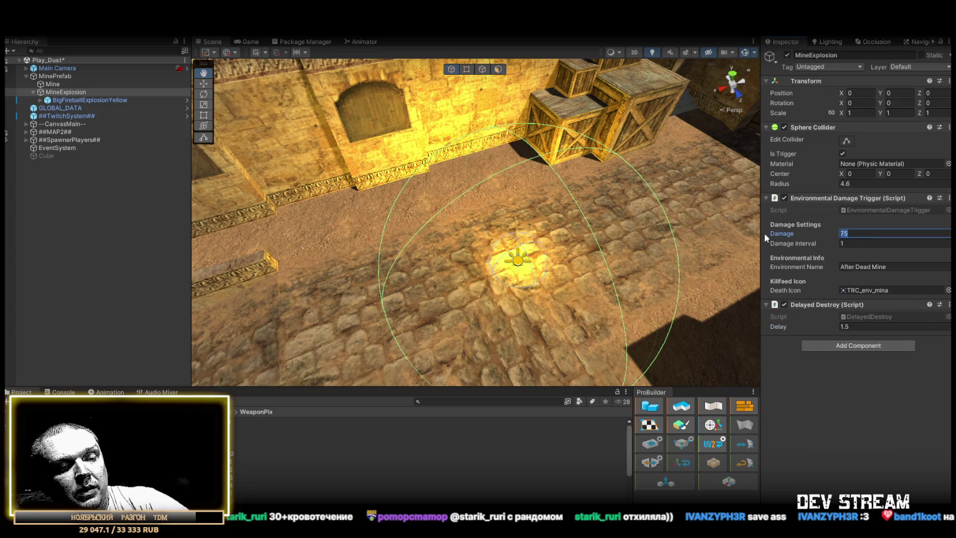
pyautogui.write('64')
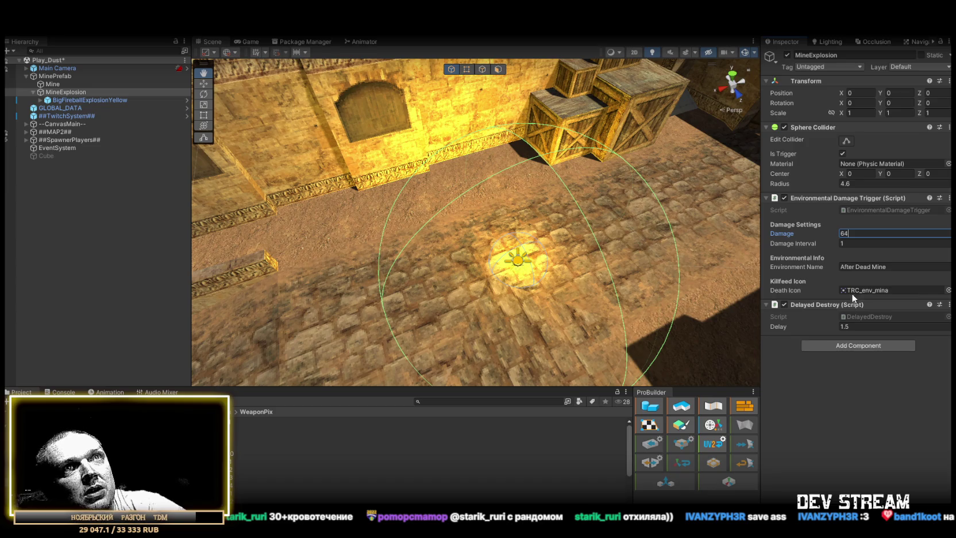
pyautogui.press('Escape')
pyautogui.click(844, 326)
pyautogui.write('1.1')
pyautogui.press('Return')
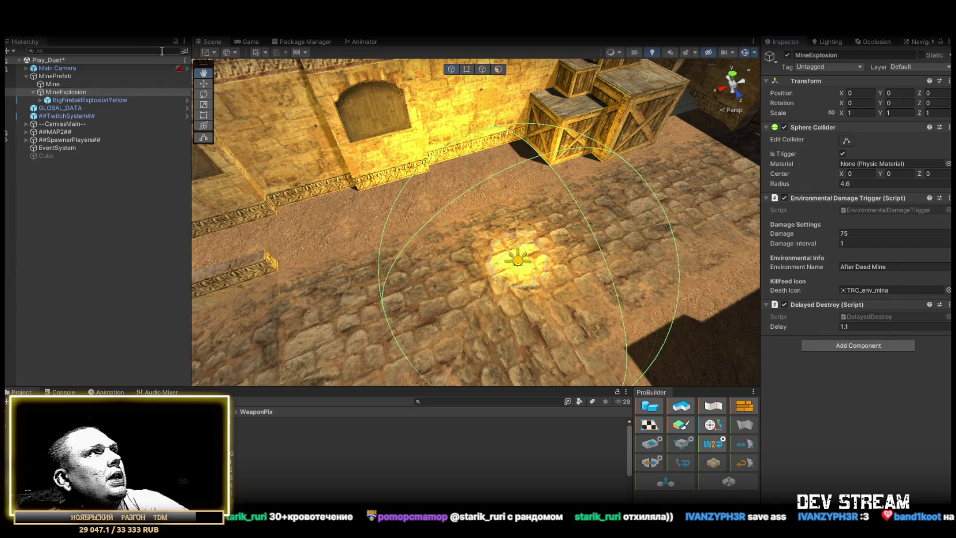
# Preview the BigFireballExplosionYellow effect several times in the scene.
pyautogui.click(89, 100)
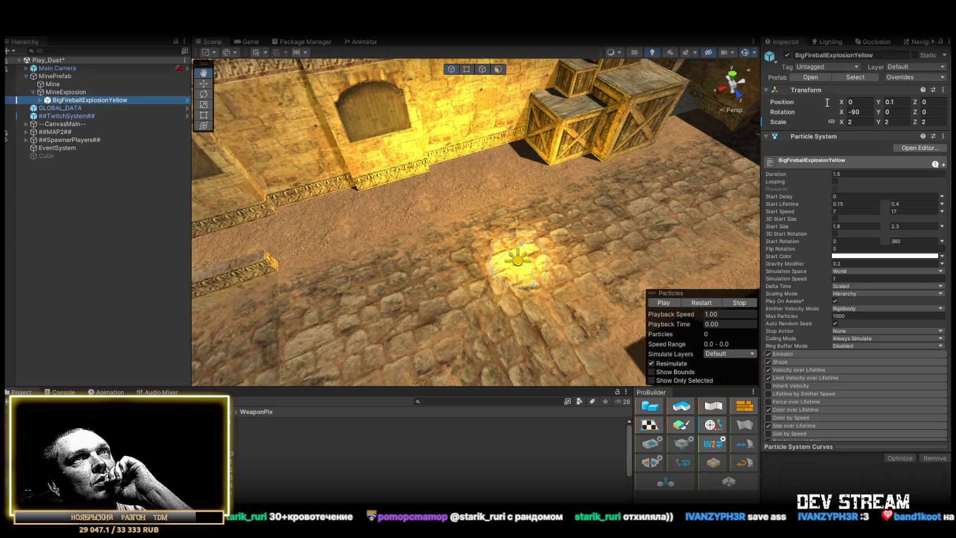
pyautogui.click(701, 303)
pyautogui.click(701, 302)
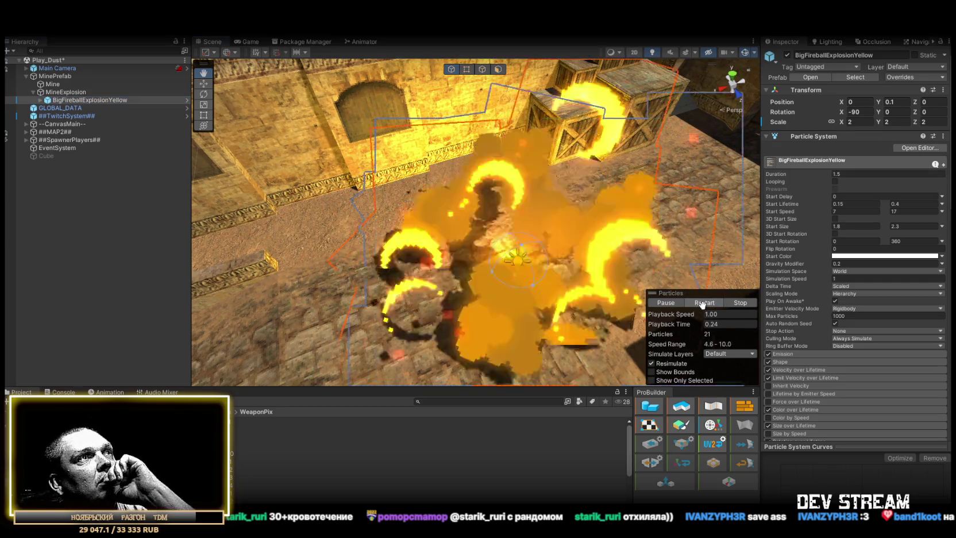
pyautogui.click(701, 303)
pyautogui.click(701, 302)
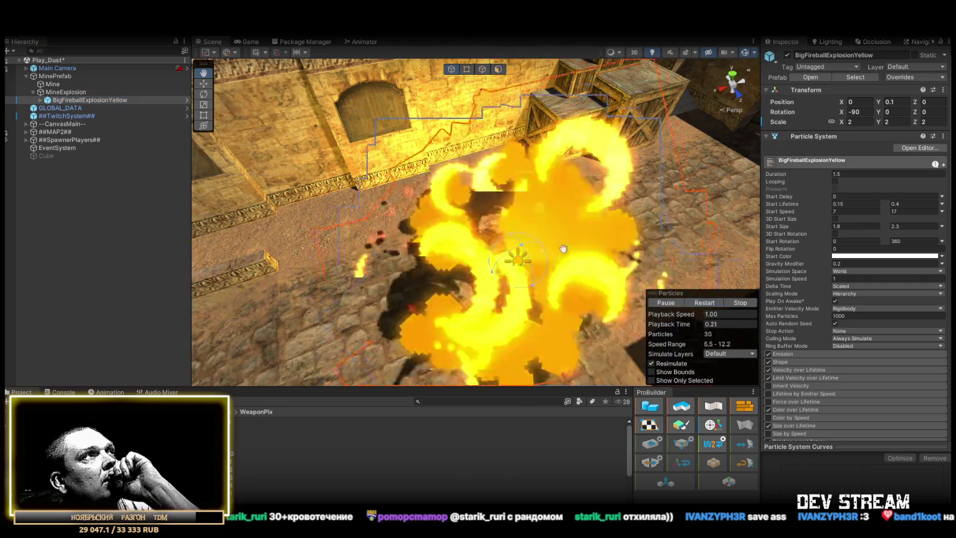
pyautogui.scroll(-10, 844, 321)
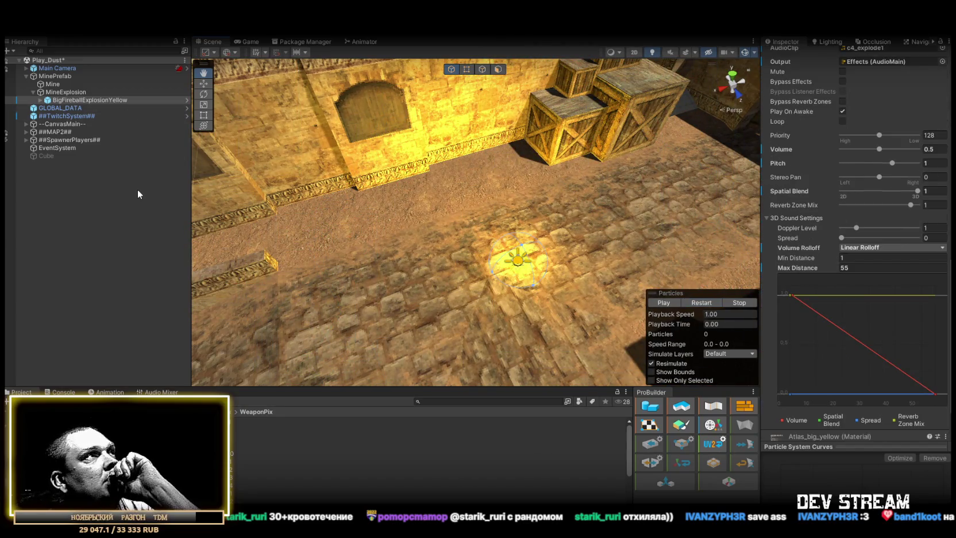
# Collapse MineExplosion's children, then delete MineExplosion from the scene, leaving Mine under MinePrefab.
pyautogui.click(33, 92)
pyautogui.click(53, 84)
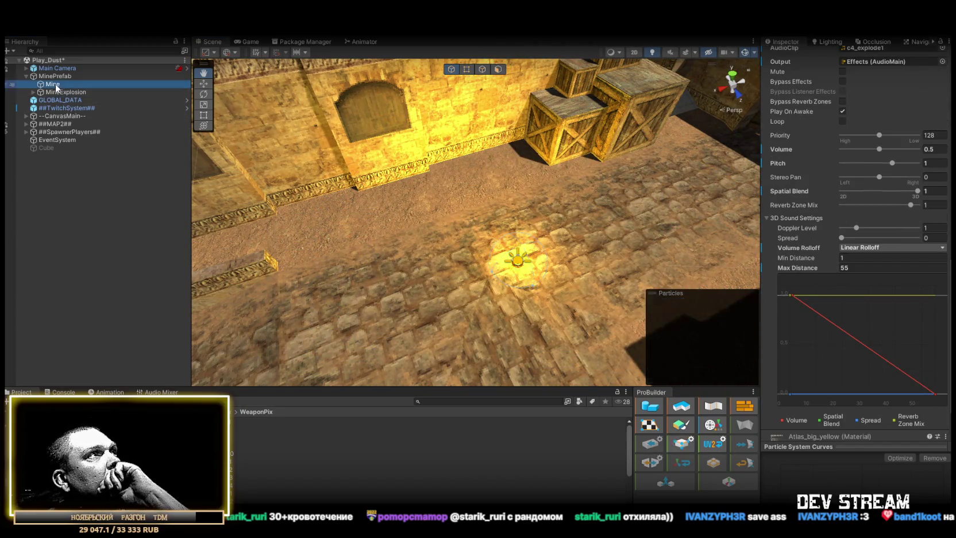
pyautogui.click(61, 92)
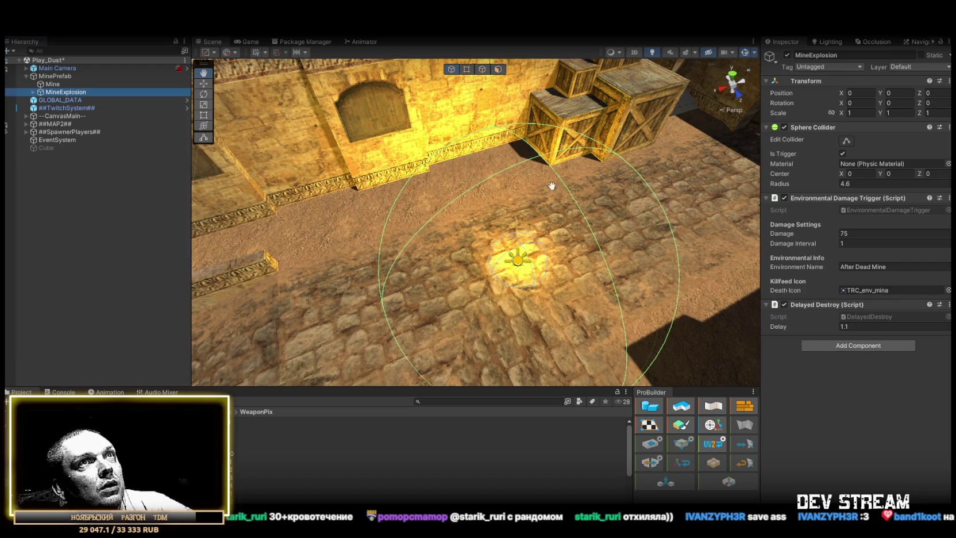
pyautogui.click(44, 84)
pyautogui.click(50, 92)
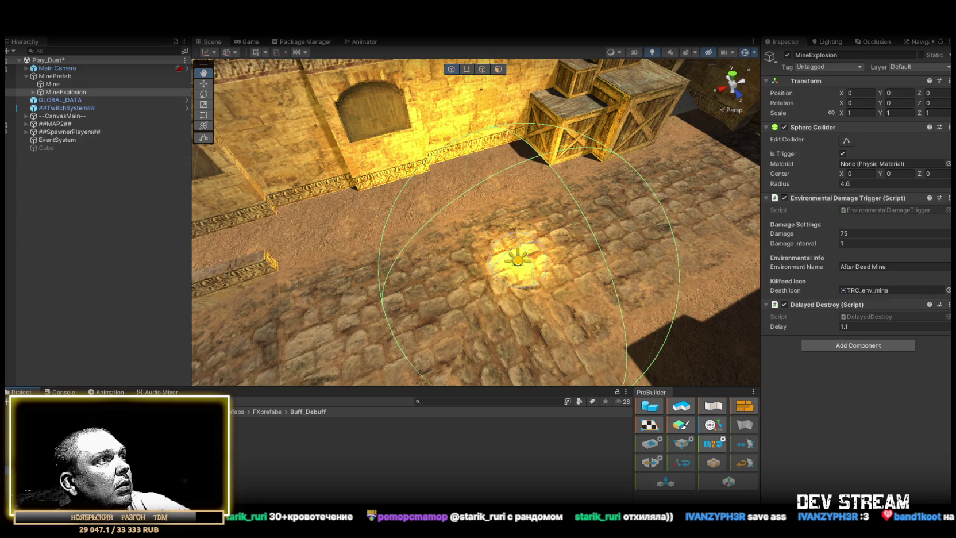
pyautogui.click(100, 84)
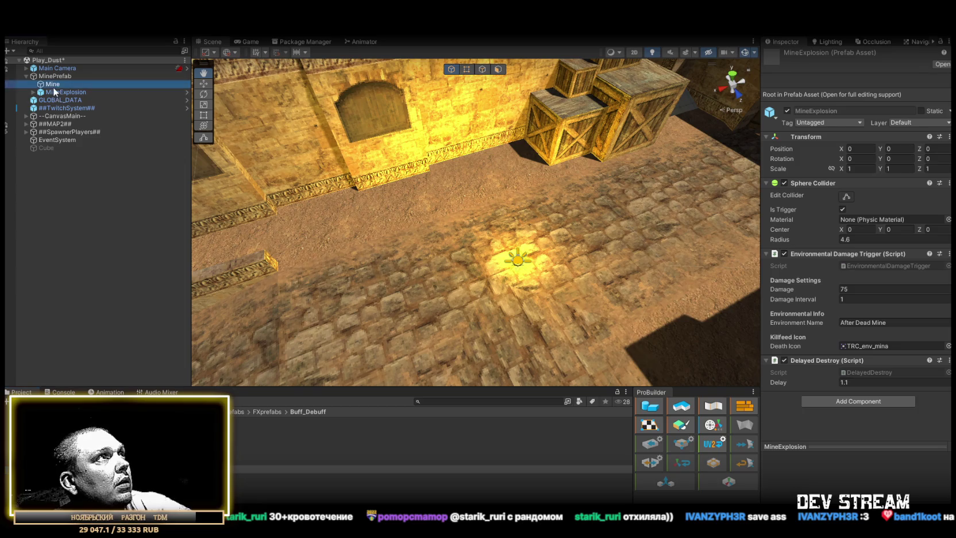
pyautogui.click(57, 95)
pyautogui.press('Delete')
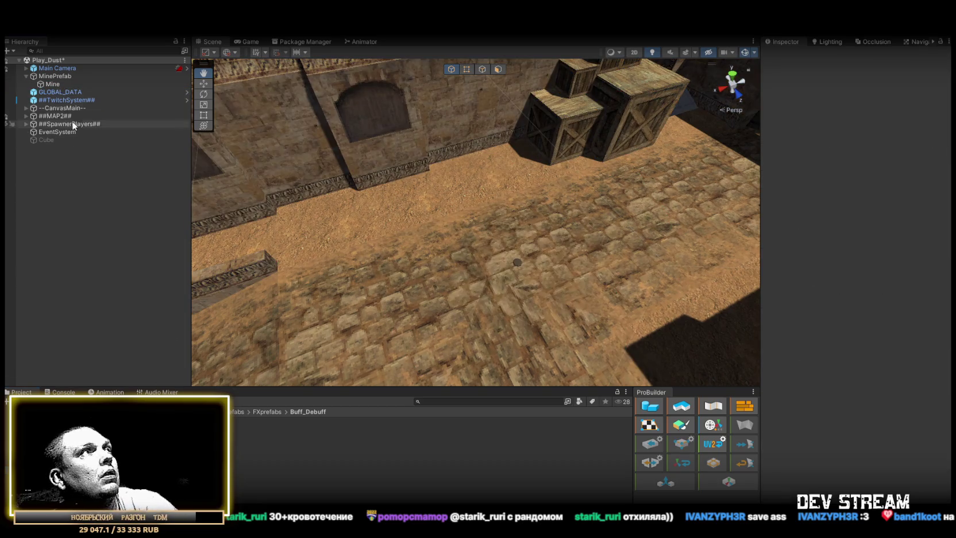
# Select and frame MinePrefab, and expand its Collider Actions settings.
pyautogui.click(51, 77)
pyautogui.press('f')
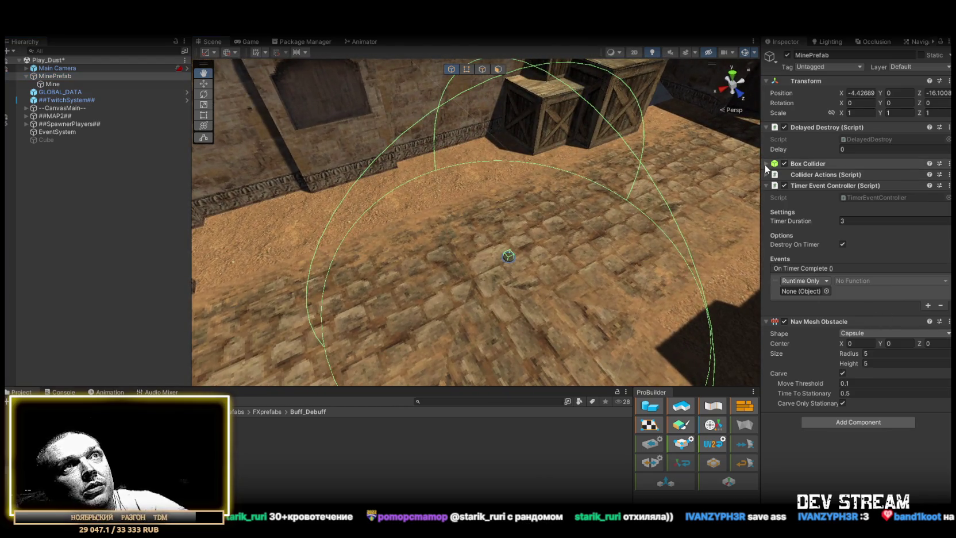
pyautogui.click(765, 163)
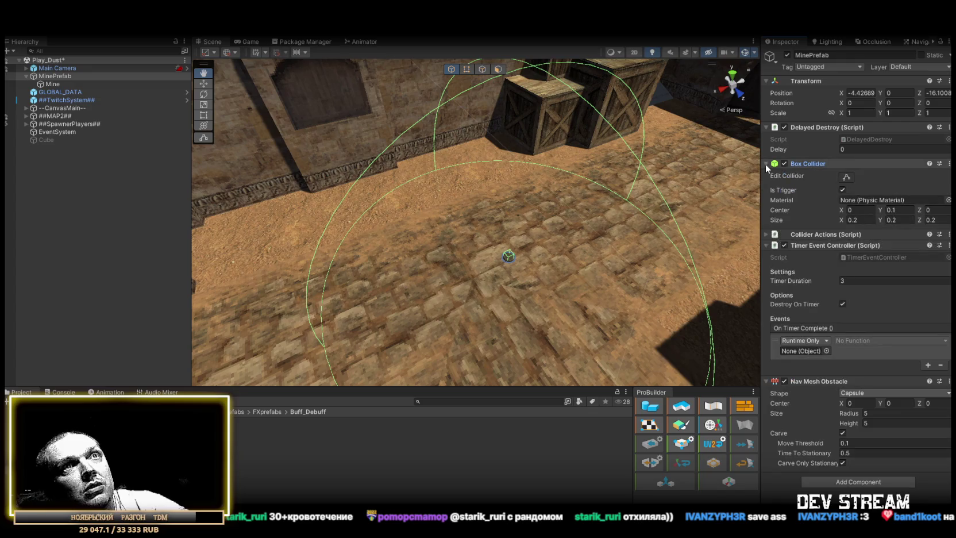
pyautogui.click(767, 163)
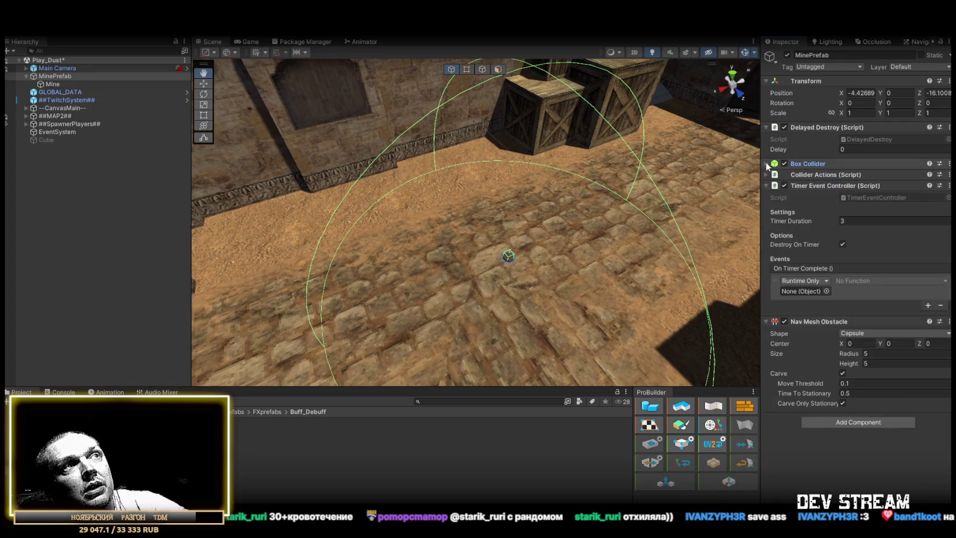
pyautogui.click(766, 174)
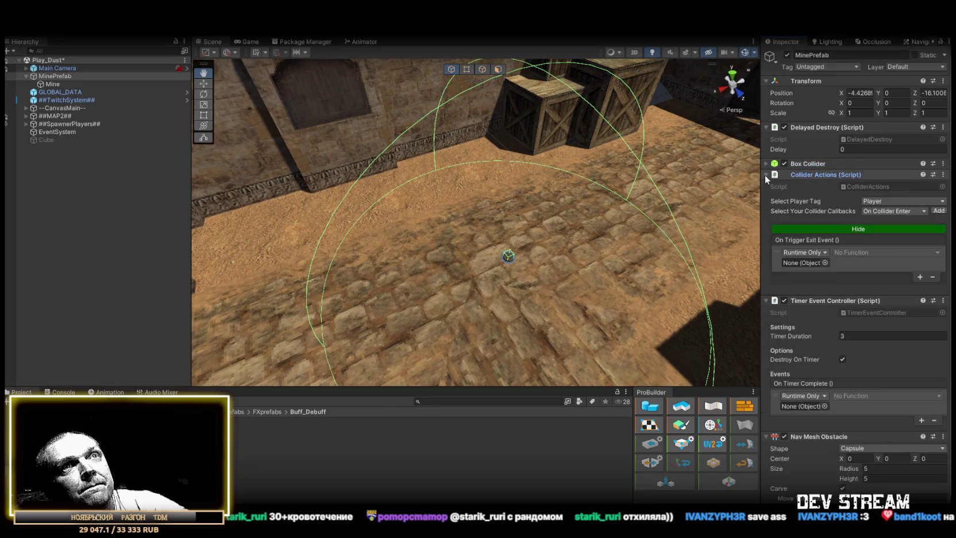
pyautogui.scroll(-1, 823, 314)
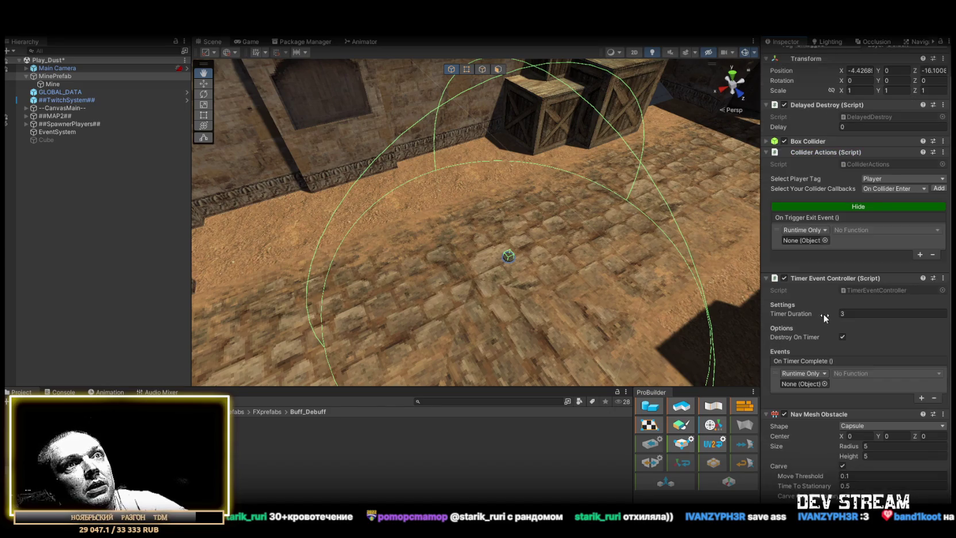
# Disable the Timer Event Controller and make On Trigger Exit enable it, keeping the timer at 3.
pyautogui.click(784, 278)
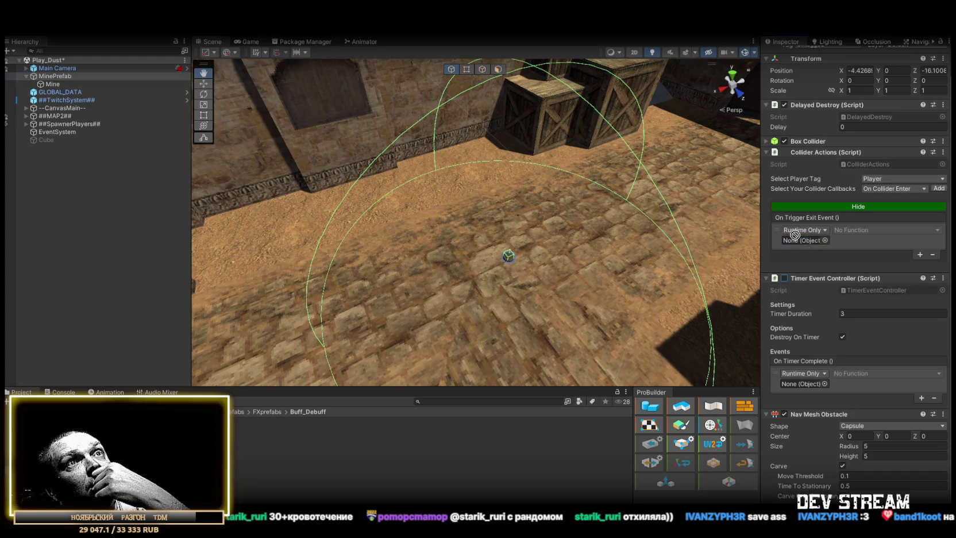
pyautogui.moveTo(800, 241); pyautogui.dragTo(800, 240)
pyautogui.click(850, 229)
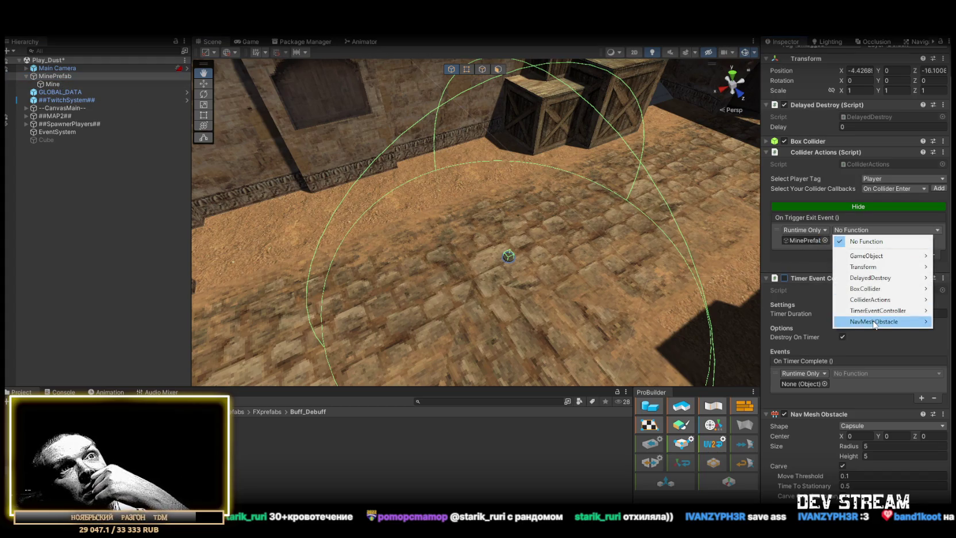
pyautogui.moveTo(876, 310)
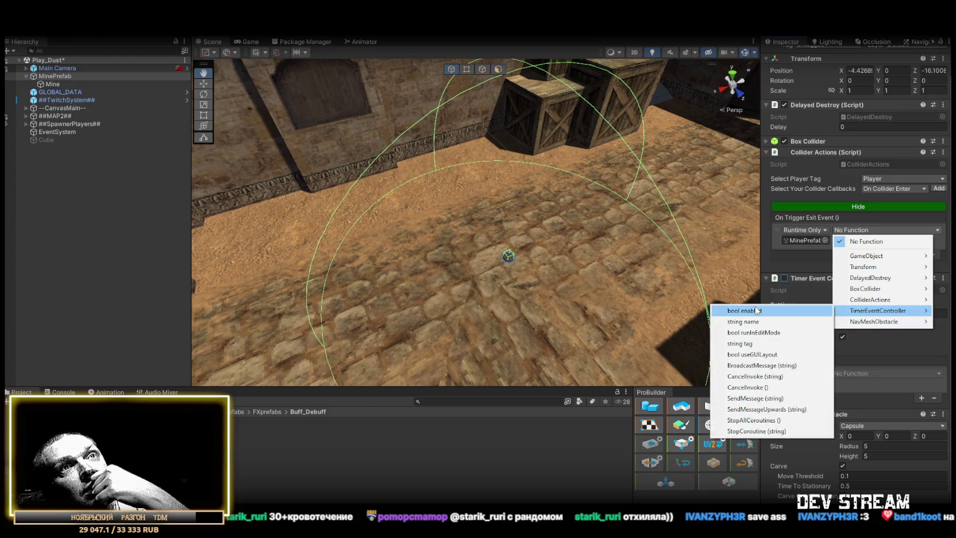
pyautogui.click(746, 310)
pyautogui.click(858, 312)
pyautogui.write('4')
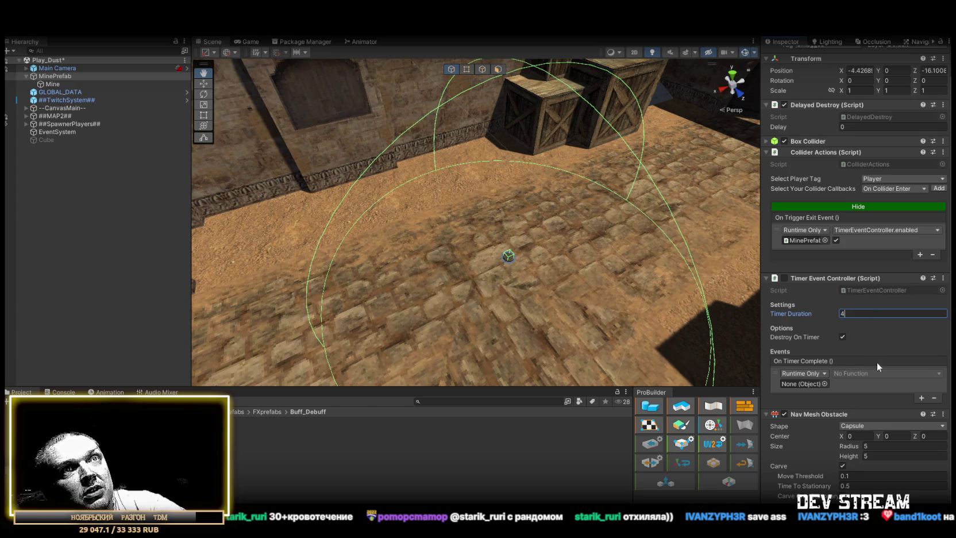
pyautogui.press('Return')
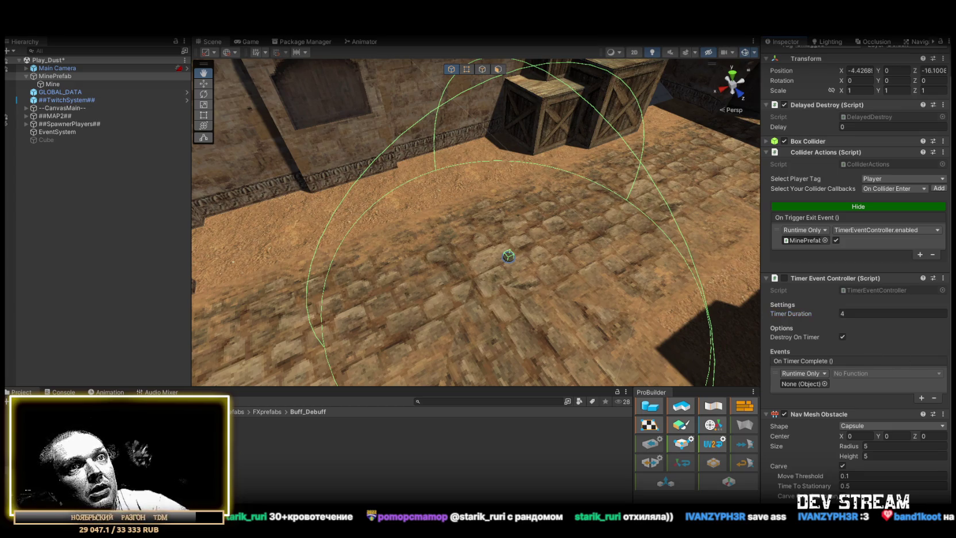
# Add a Spawn Prefab component to MinePrefab and collapse the Nav Mesh Obstacle settings.
pyautogui.click(804, 384)
pyautogui.write('spawn')
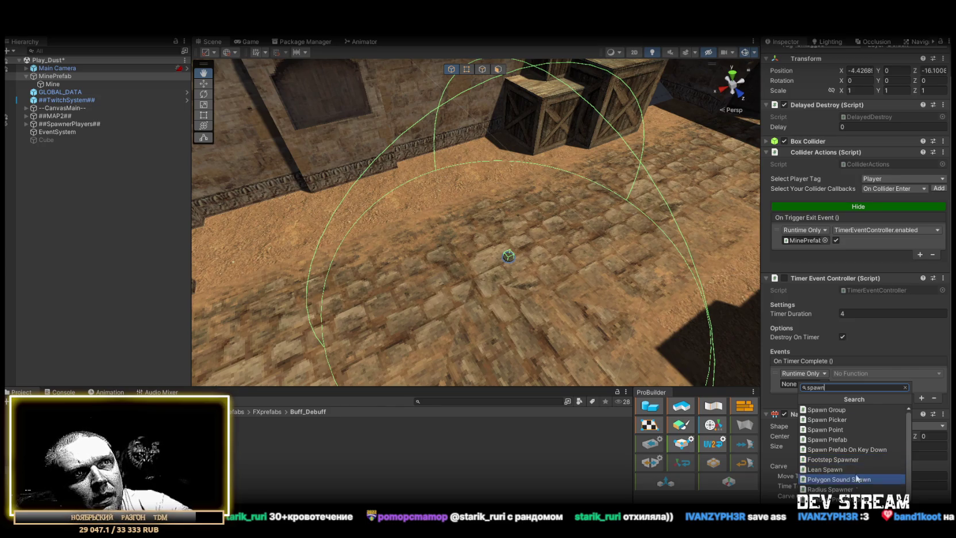
pyautogui.click(860, 437)
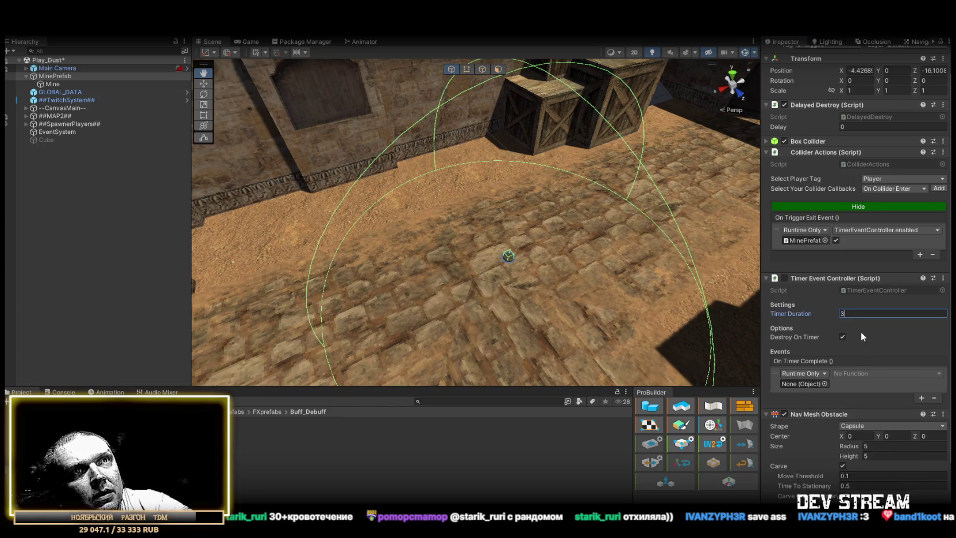
pyautogui.scroll(-3, 860, 331)
pyautogui.click(765, 347)
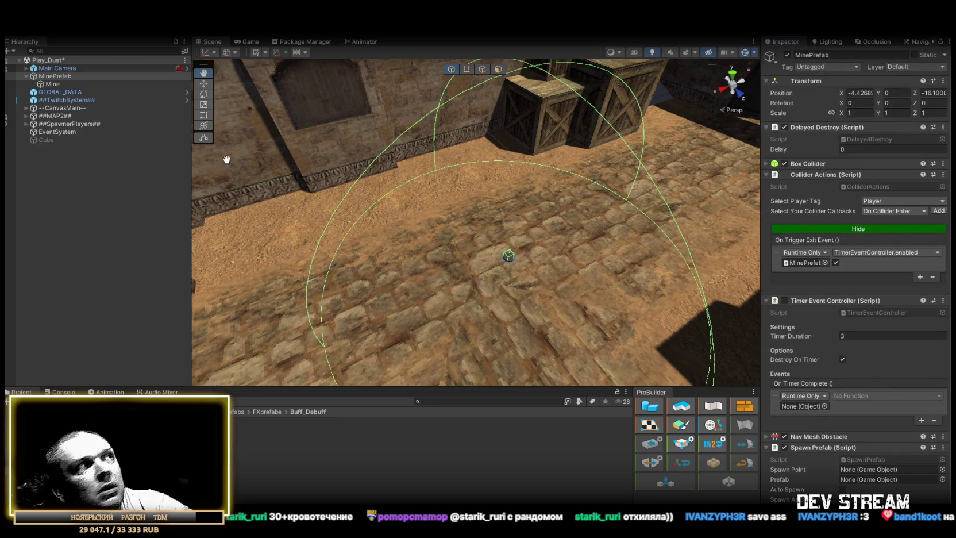
# Set MinePrefab as its own Spawn Point and have On Timer Complete call SetSpawn with MineExplosion.
pyautogui.moveTo(55, 76)
pyautogui.mouseDown()
pyautogui.moveTo(885, 391)
pyautogui.moveTo(872, 471)
pyautogui.moveTo(887, 470)
pyautogui.mouseUp()
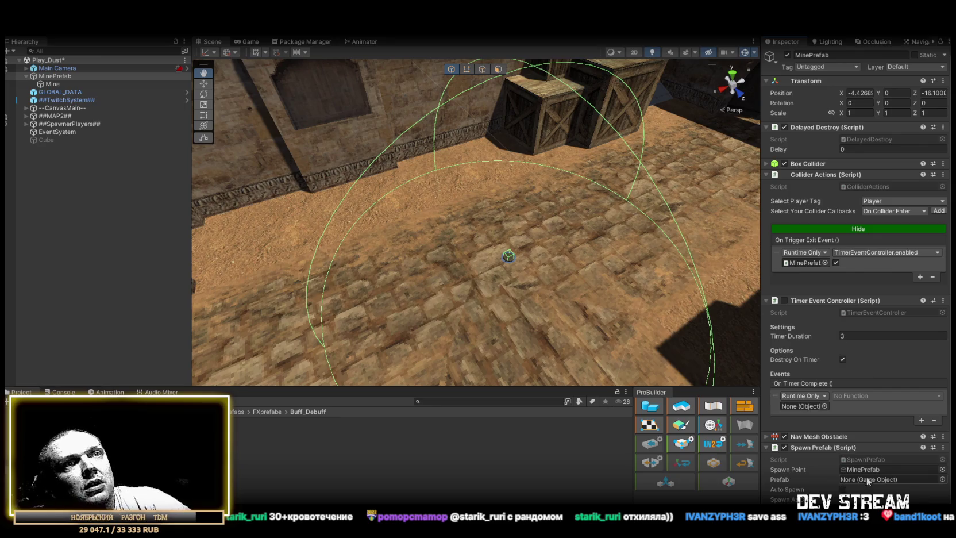
pyautogui.moveTo(60, 76)
pyautogui.mouseDown()
pyautogui.moveTo(841, 396)
pyautogui.moveTo(804, 405)
pyautogui.mouseUp()
pyautogui.click(858, 395)
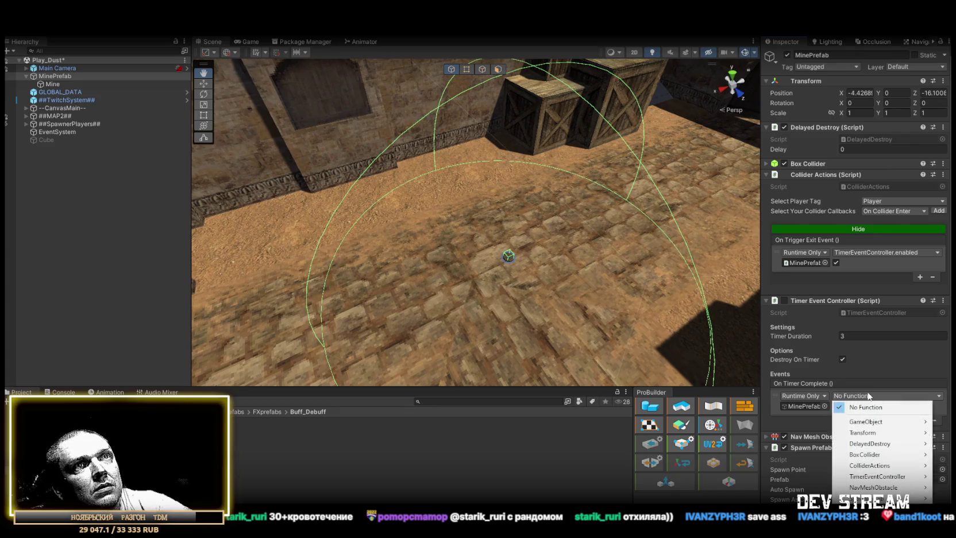
pyautogui.moveTo(885, 497)
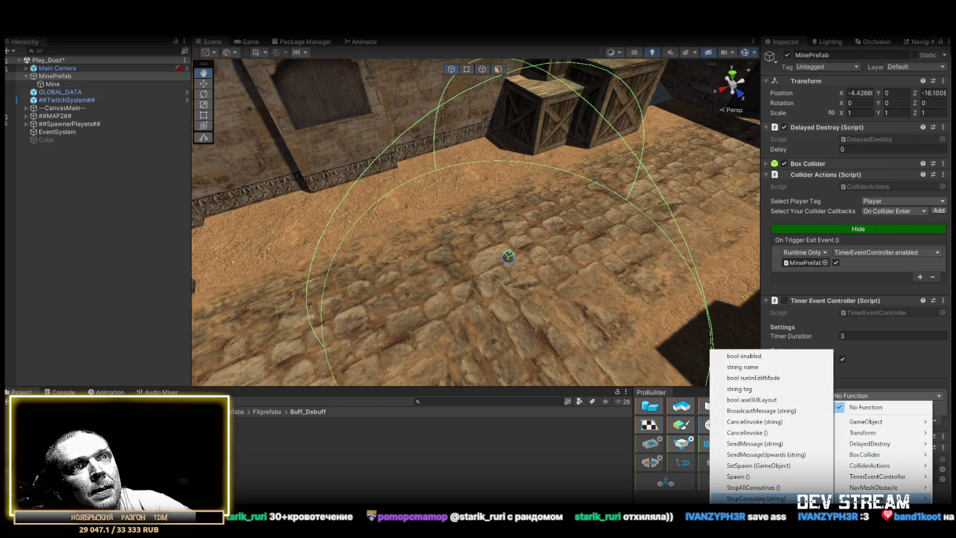
pyautogui.click(776, 467)
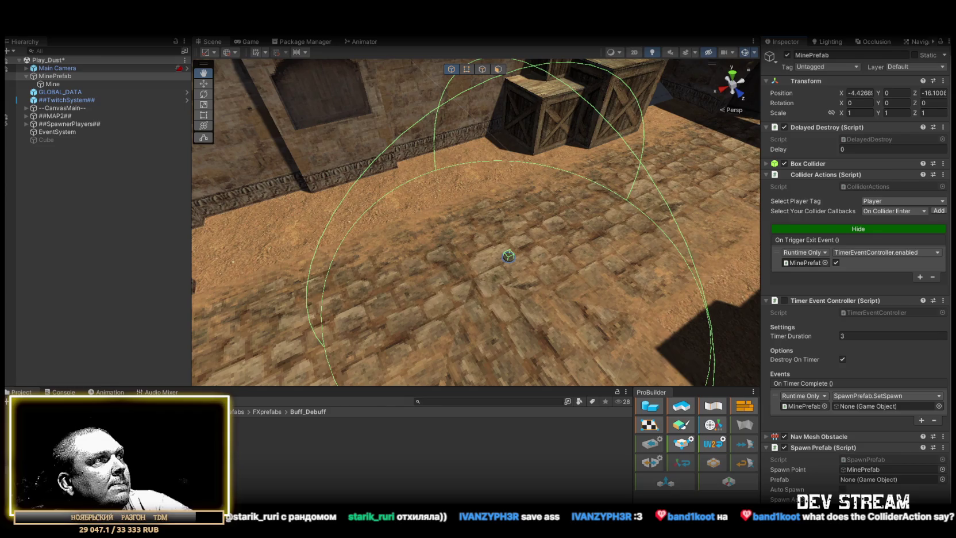
pyautogui.moveTo(353, 468); pyautogui.dragTo(859, 406)
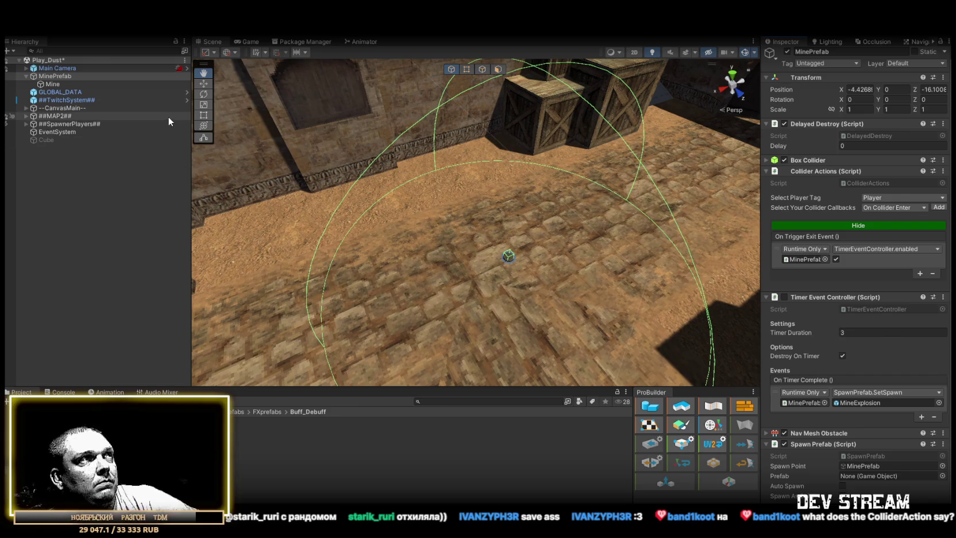
pyautogui.scroll(-10, 305, 227)
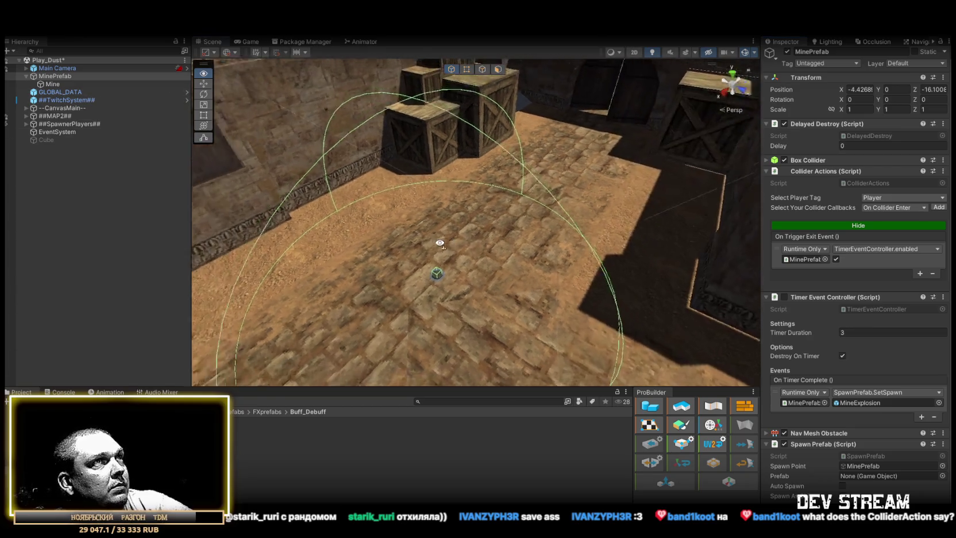